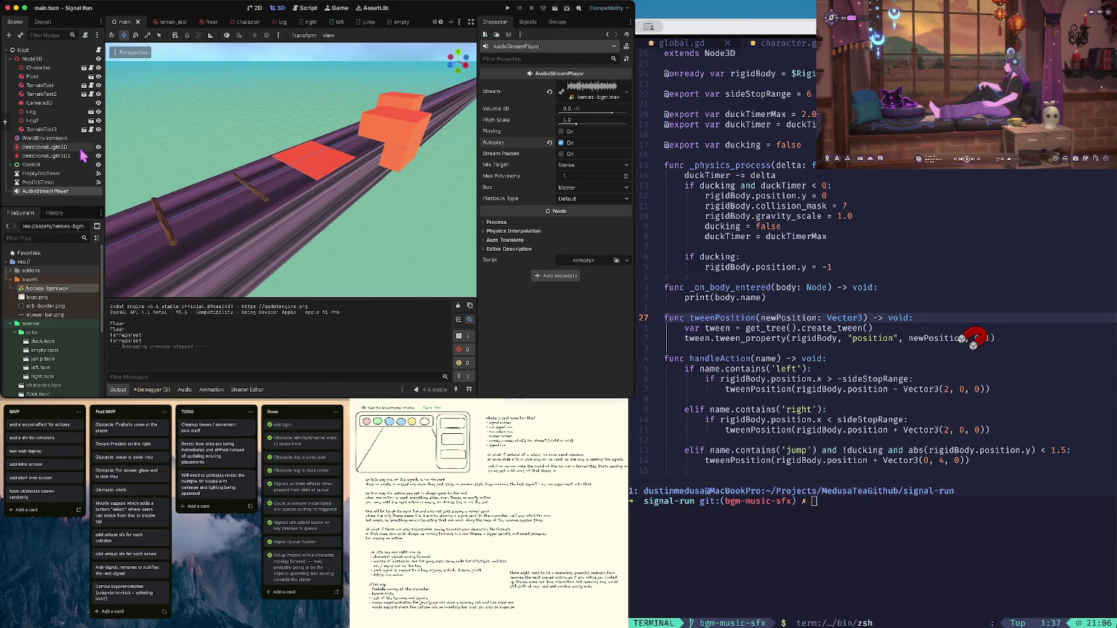
Test-run the game twice, undoing and redoing the autoplay change in between
{"action": "key", "text": "super+b"}
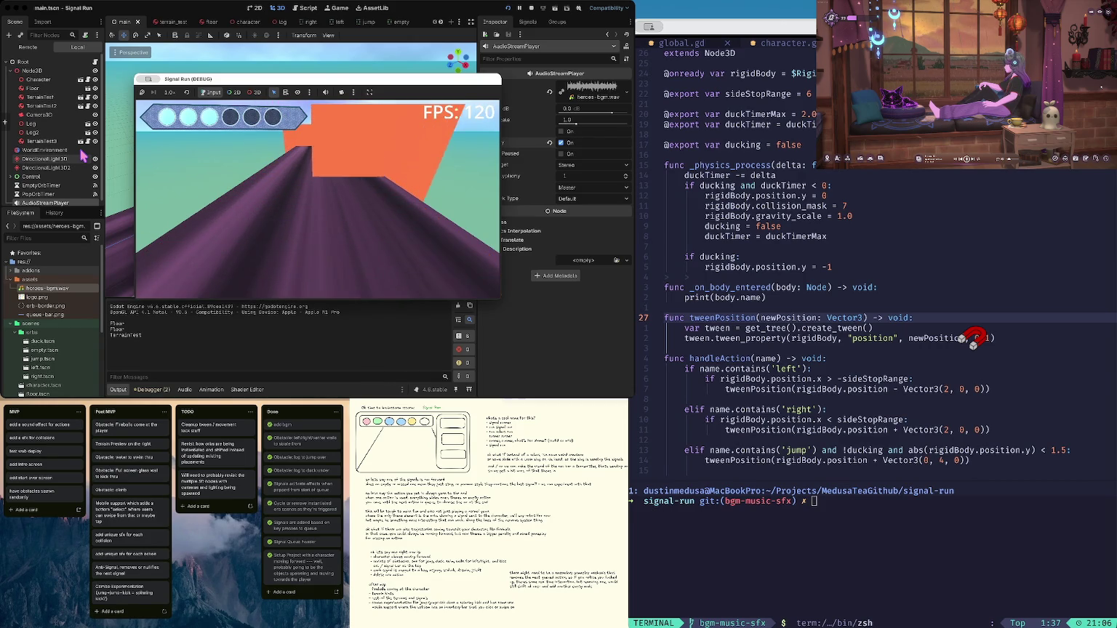
{"action": "key", "text": "super+period"}
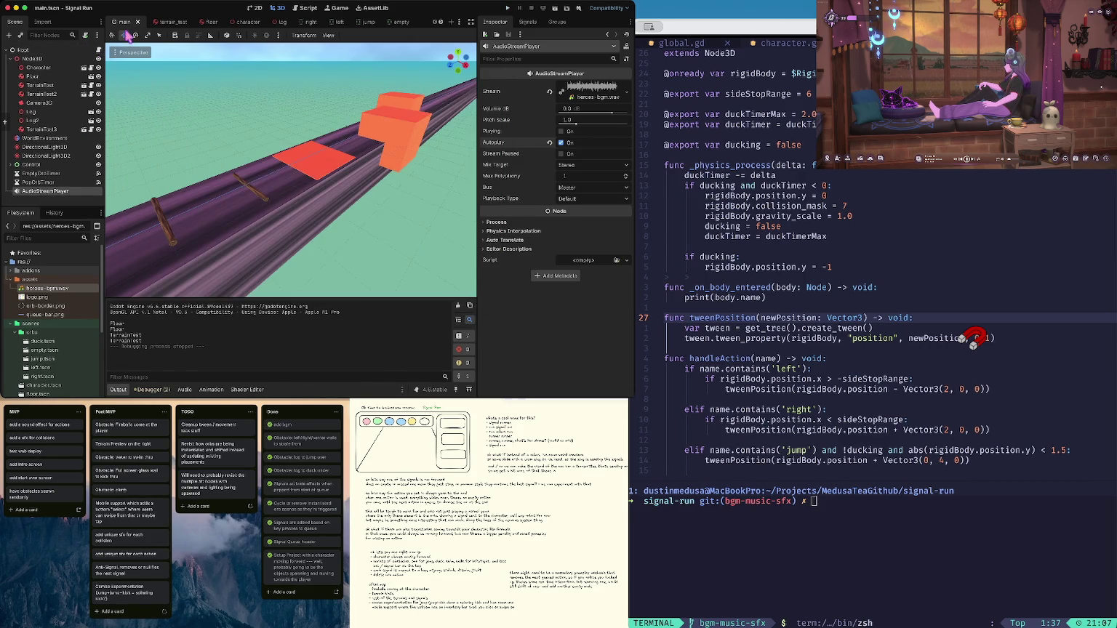
{"action": "key", "text": "super+z"}
{"action": "key", "text": "super+z"}
{"action": "key", "text": "super+z"}
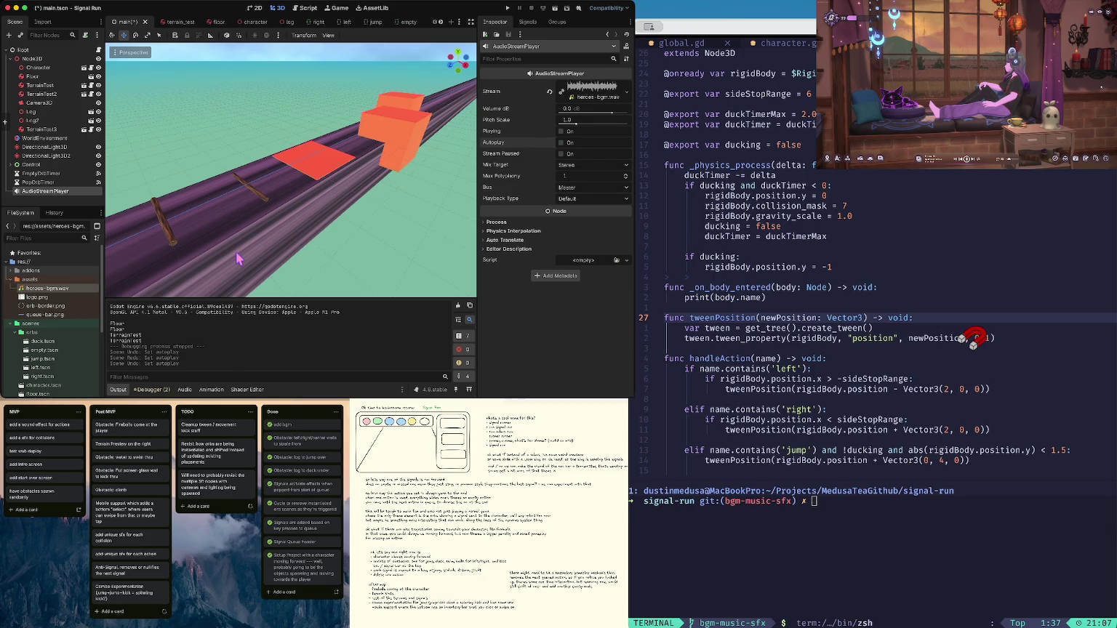
{"action": "key", "text": "super+shift+z"}
{"action": "key", "text": "super+shift+z"}
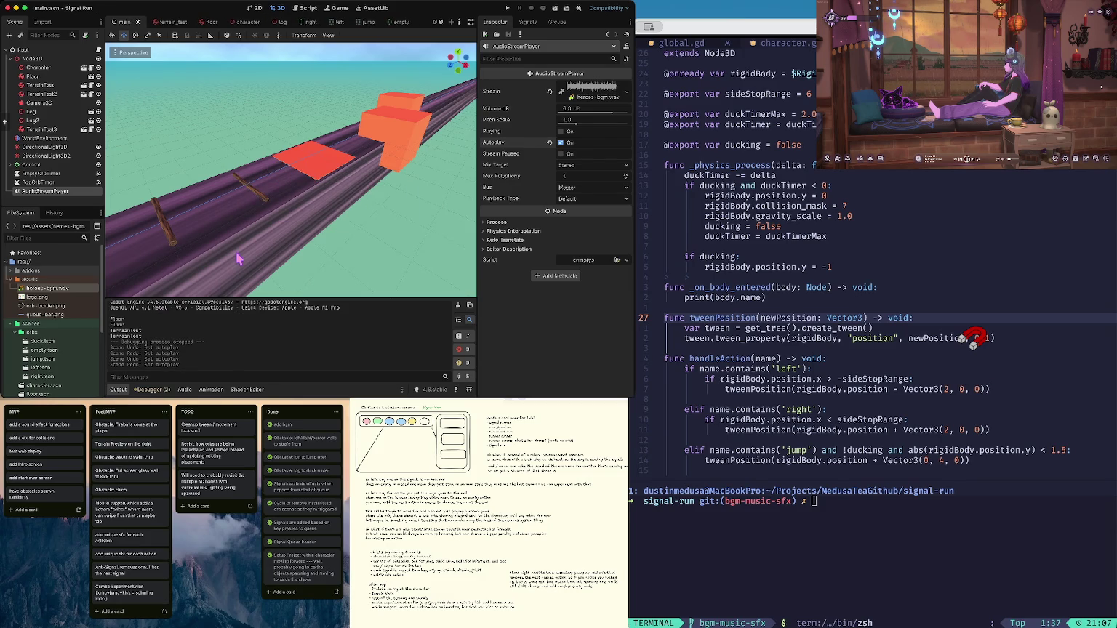
{"action": "key", "text": "super+b"}
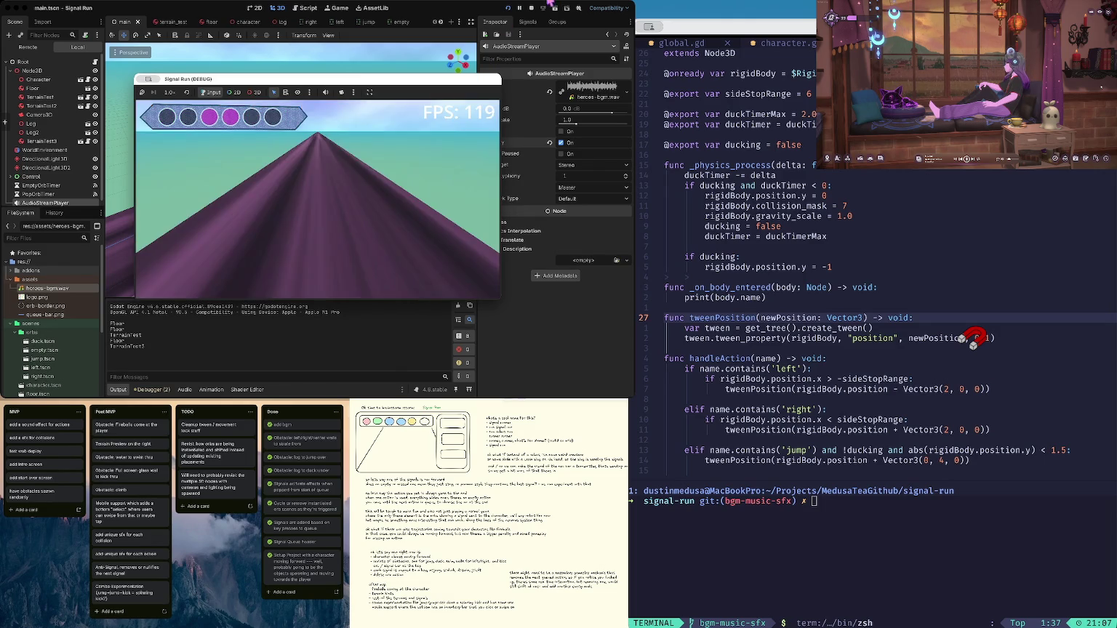
{"action": "key", "text": "super+q"}
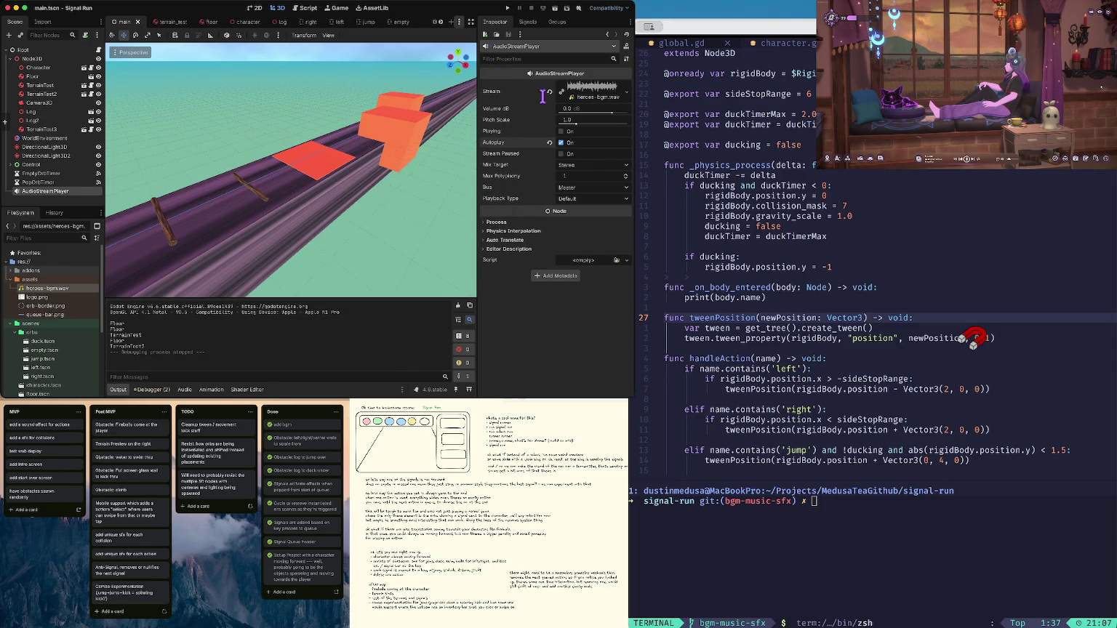
Switch off Autoplay on the music AudioStreamPlayer and test-run the game again
{"action": "left_click", "coordinate": [562, 143]}
{"action": "key", "text": "super+b"}
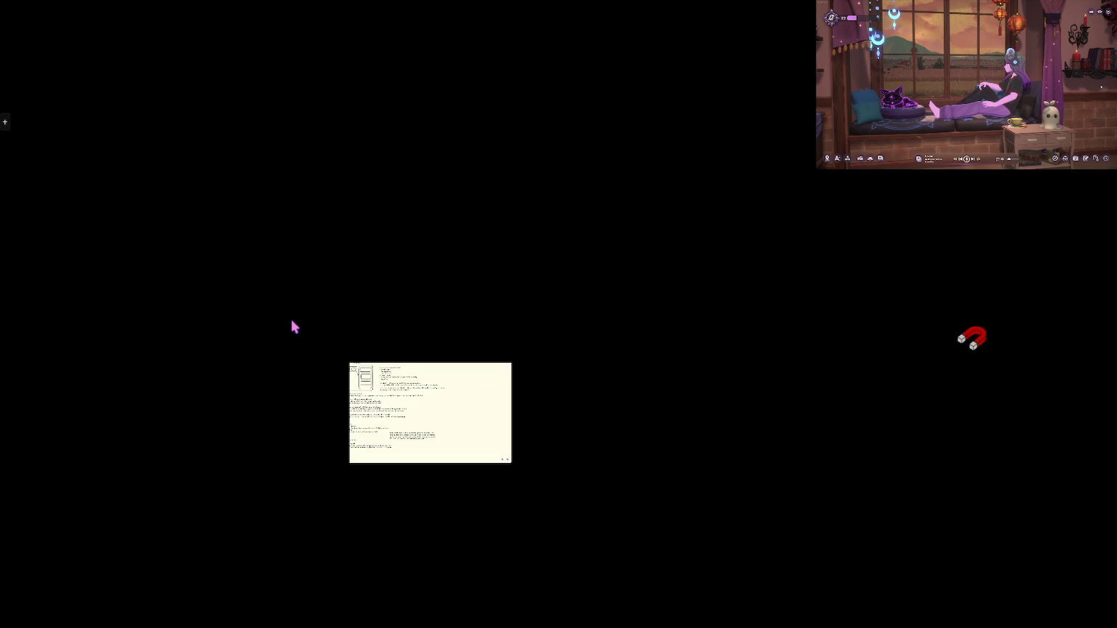
{"action": "key", "text": "super+b"}
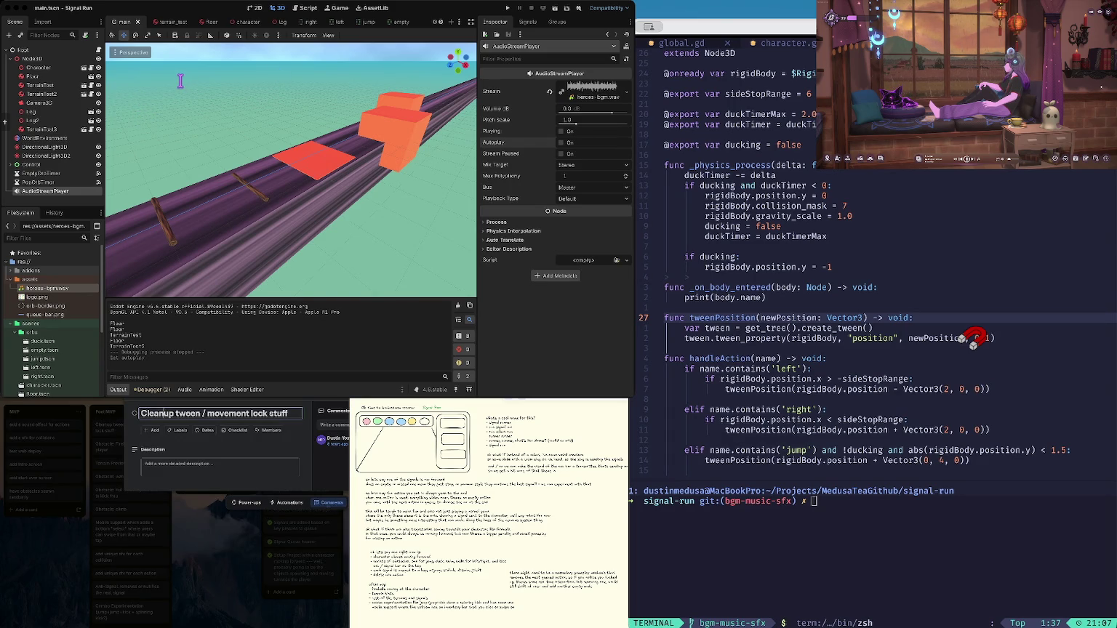
Retitle the card to 'Fix strafe movement not working in arrow' and close the card
{"action": "double_click", "coordinate": [154, 413]}
{"action": "type", "text": "Fix"}
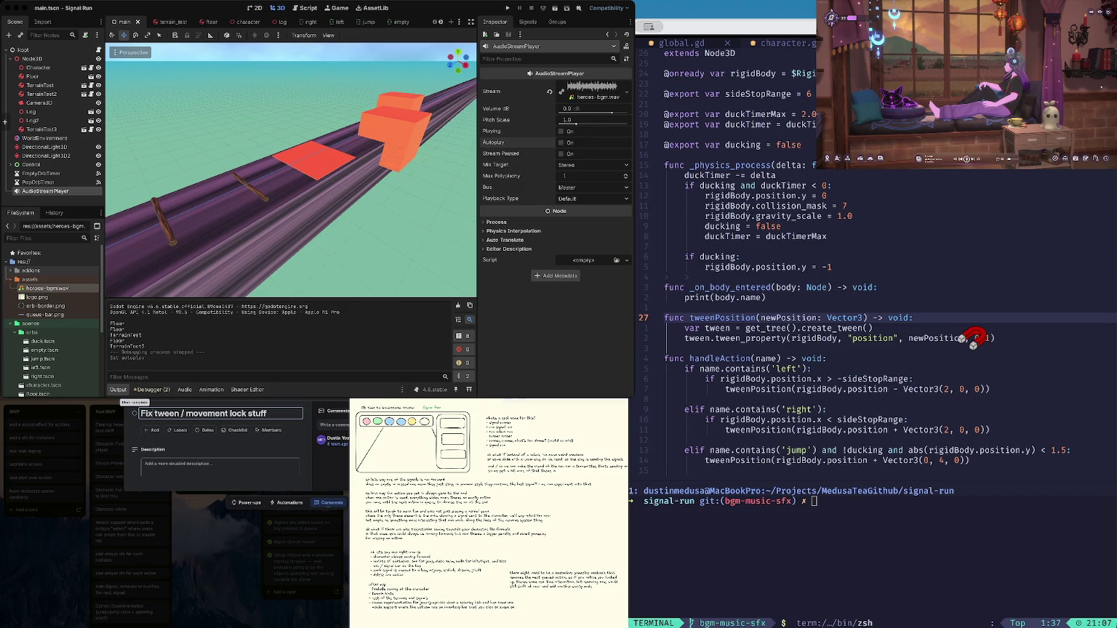
{"action": "key", "text": "Delete"}
{"action": "key", "text": "Delete"}
{"action": "key", "text": "Delete"}
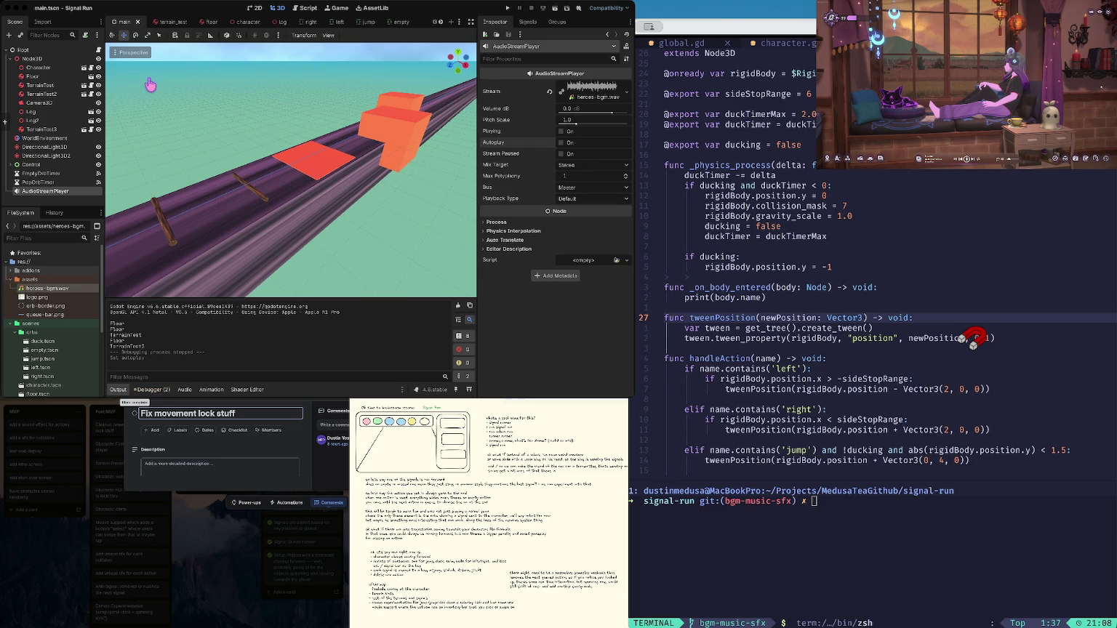
{"action": "key", "text": "BackSpace"}
{"action": "key", "text": "BackSpace"}
{"action": "key", "text": "BackSpace"}
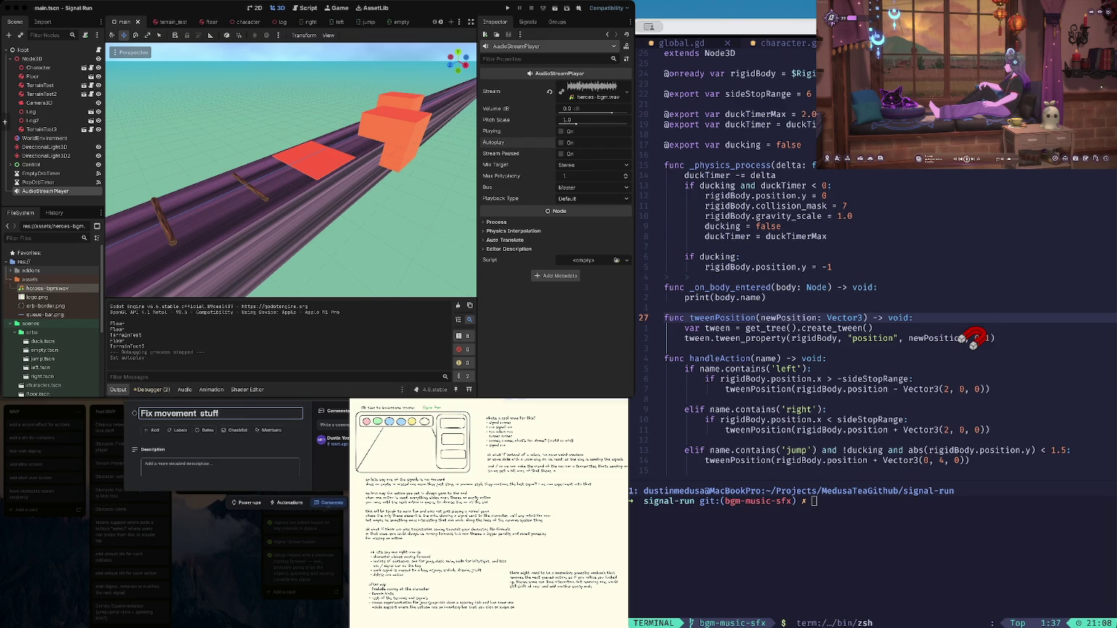
{"action": "key", "text": "BackSpace"}
{"action": "type", "text": "multiple"}
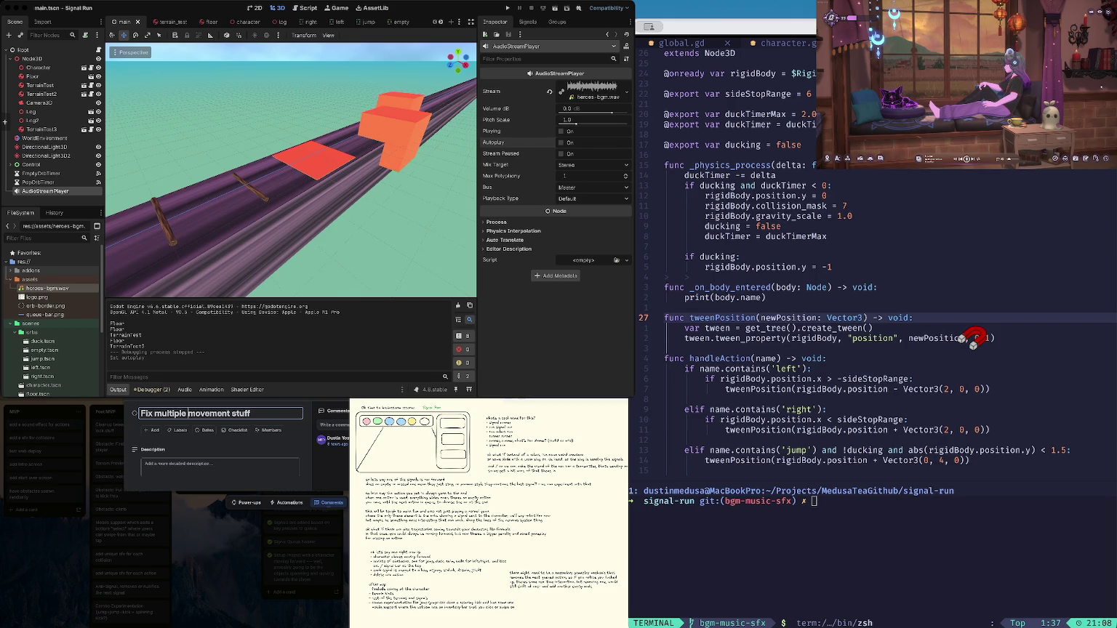
{"action": "key", "text": "super+z"}
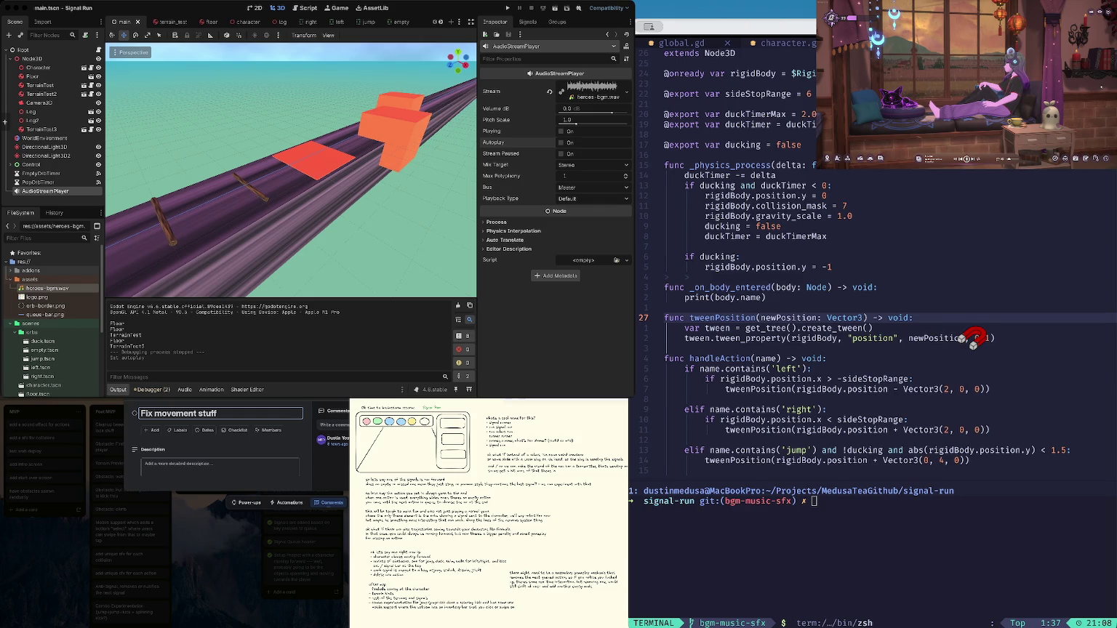
{"action": "type", "text": "strafe"}
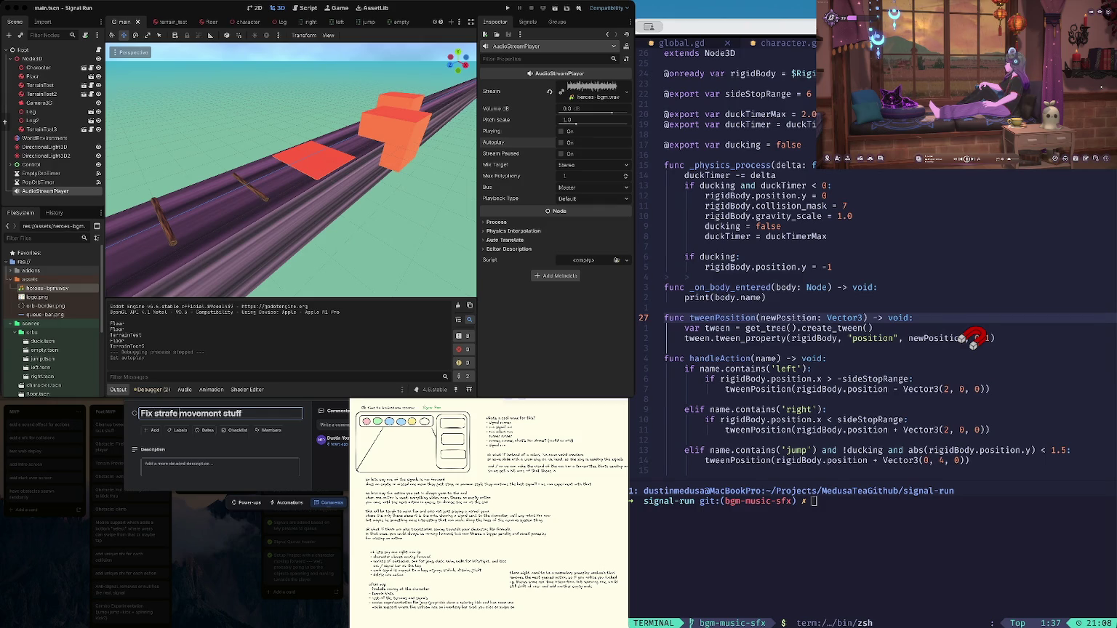
{"action": "type", "text": "working in ar"}
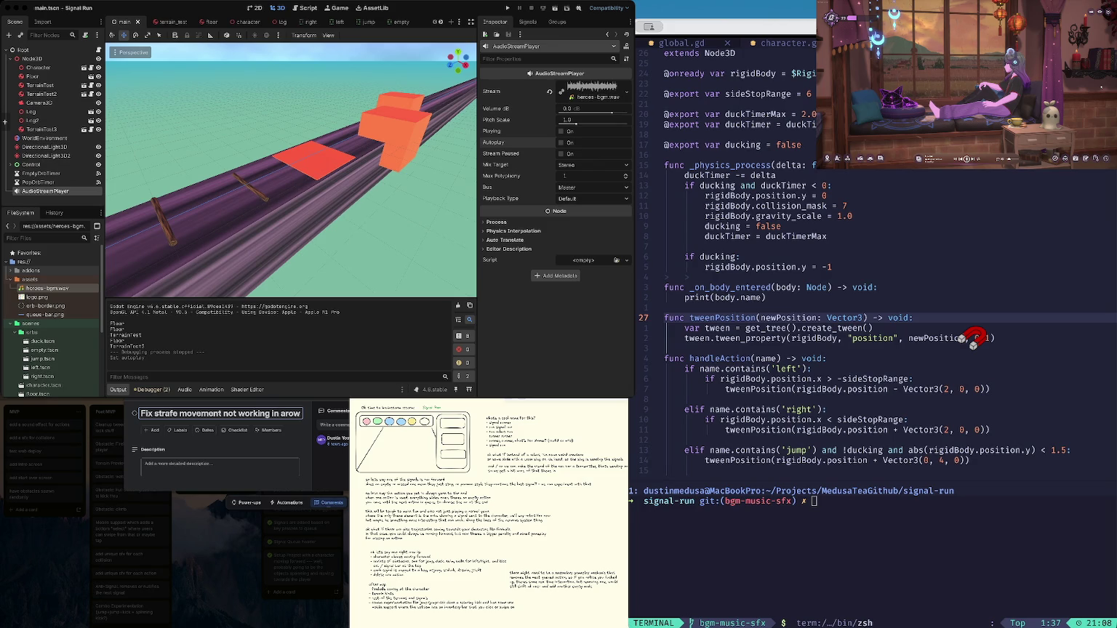
{"action": "key", "text": "Return"}
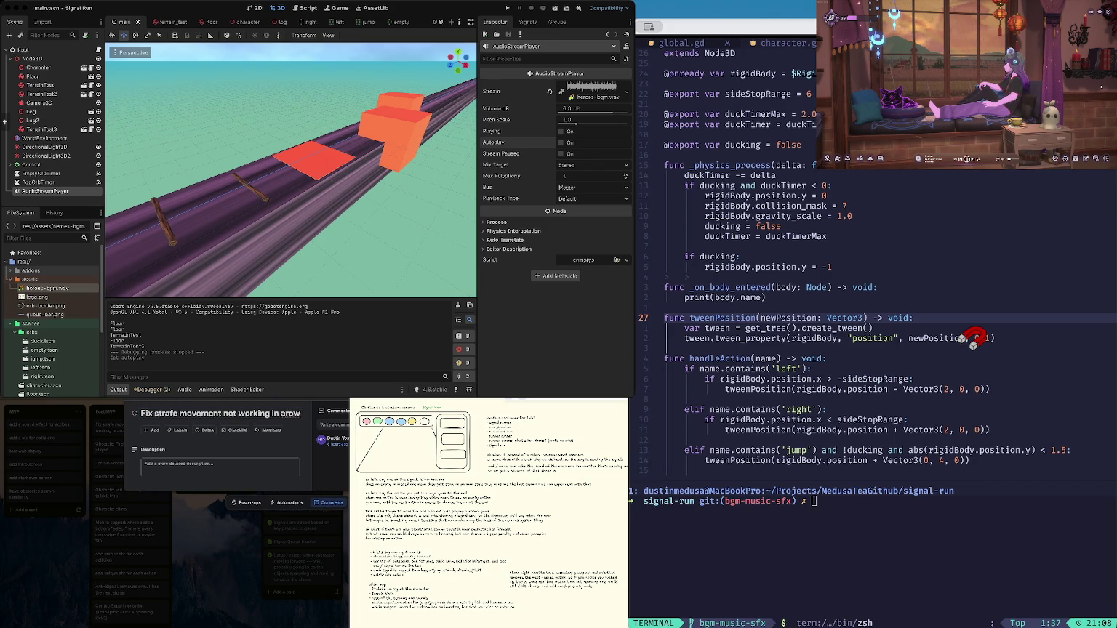
{"action": "key", "text": "Escape"}
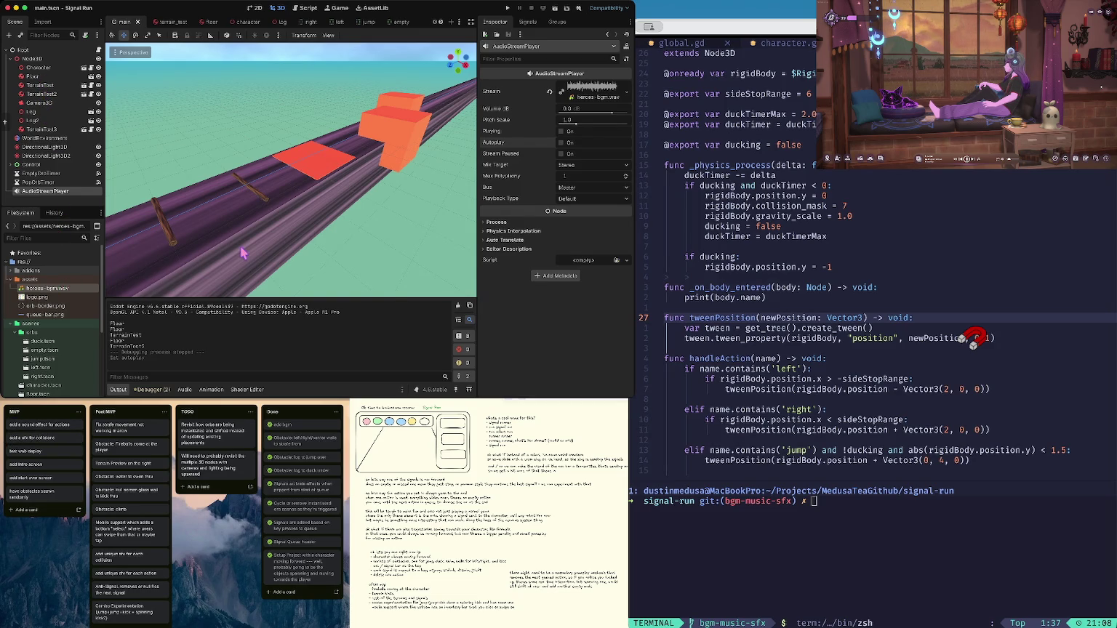
{"action": "key", "text": "super+b"}
{"action": "key", "text": "ctrl+Up"}
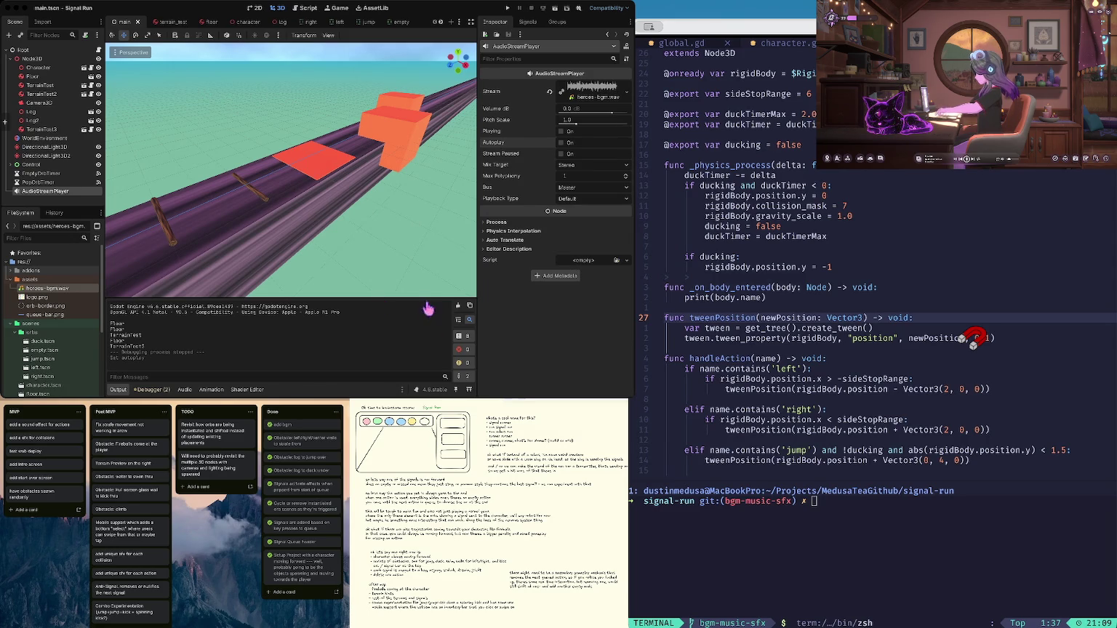
{"action": "key", "text": "ctrl+Up"}
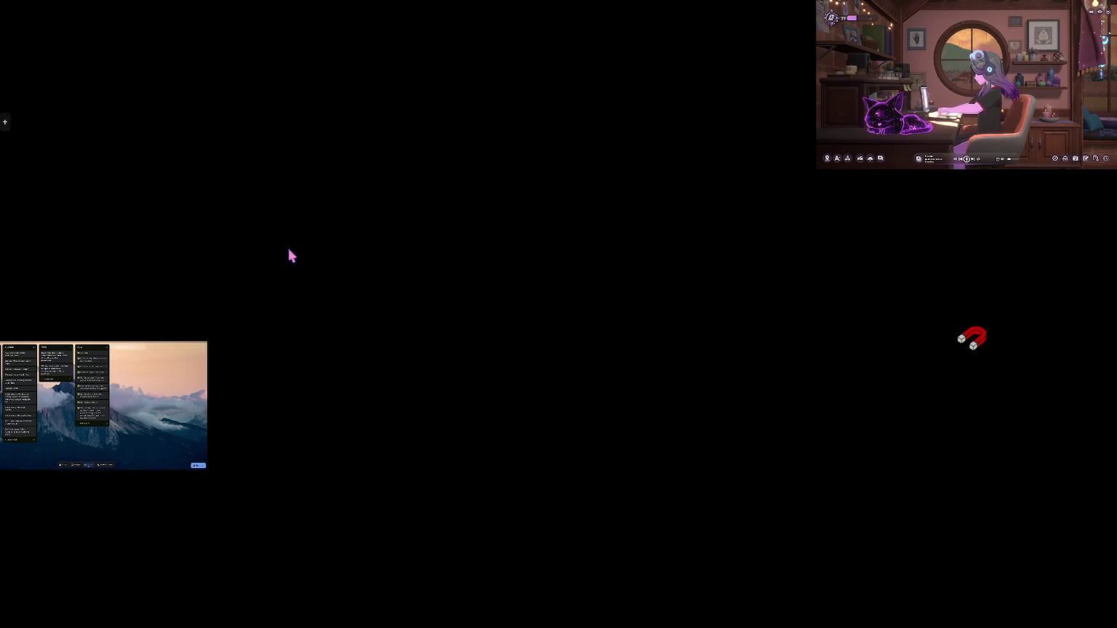
{"action": "left_click", "coordinate": [411, 154]}
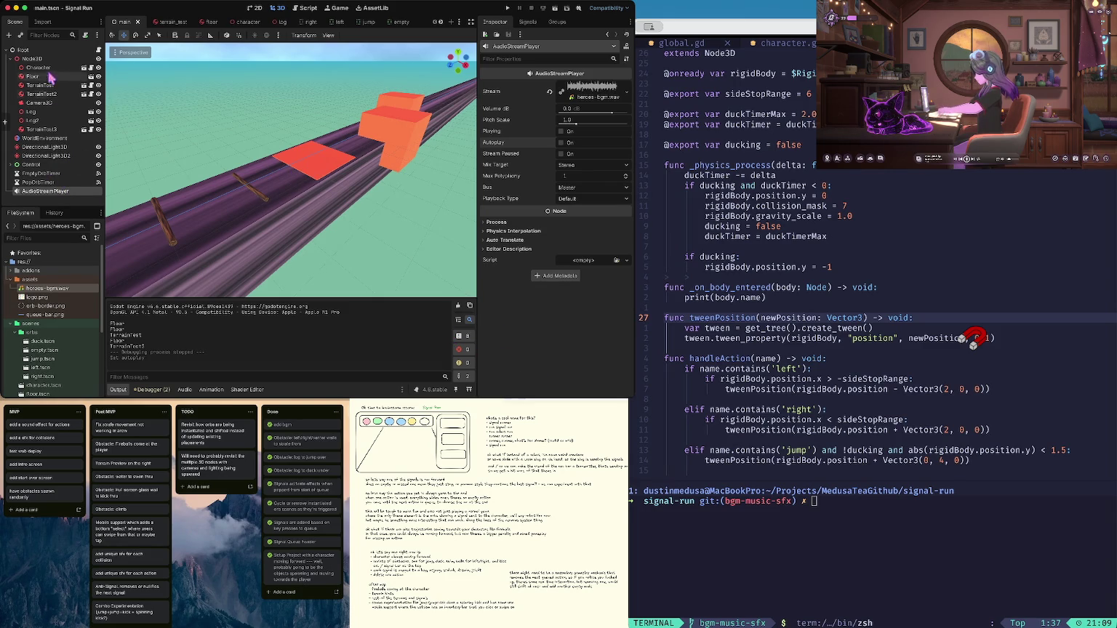
Open character.gd in the Script workspace and place the cursor on line 39 of handleAction
{"action": "scroll", "coordinate": [58, 308], "scroll_direction": "down", "scroll_amount": 4}
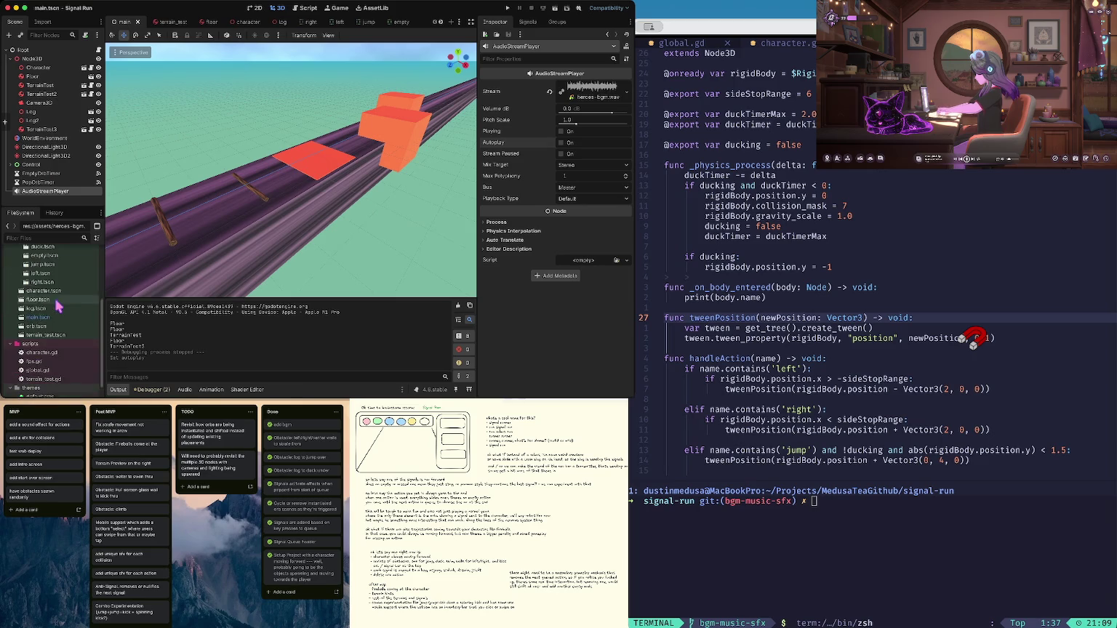
{"action": "scroll", "coordinate": [59, 313], "scroll_direction": "down", "scroll_amount": 1}
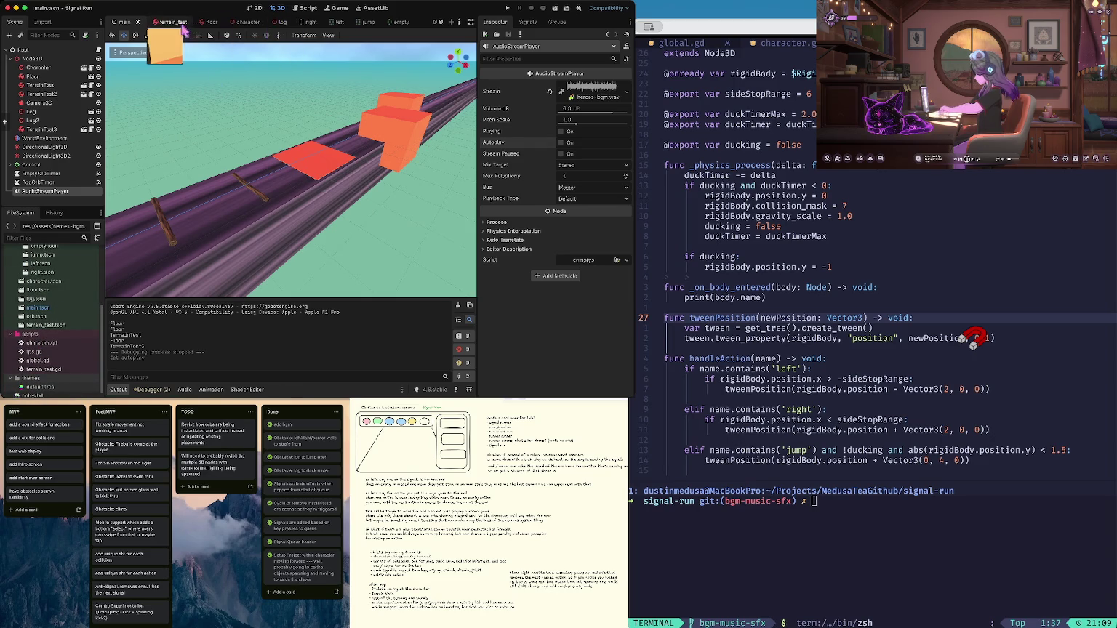
{"action": "left_click", "coordinate": [305, 8]}
{"action": "left_click", "coordinate": [337, 198]}
{"action": "scroll", "coordinate": [305, 153], "scroll_direction": "down", "scroll_amount": 2}
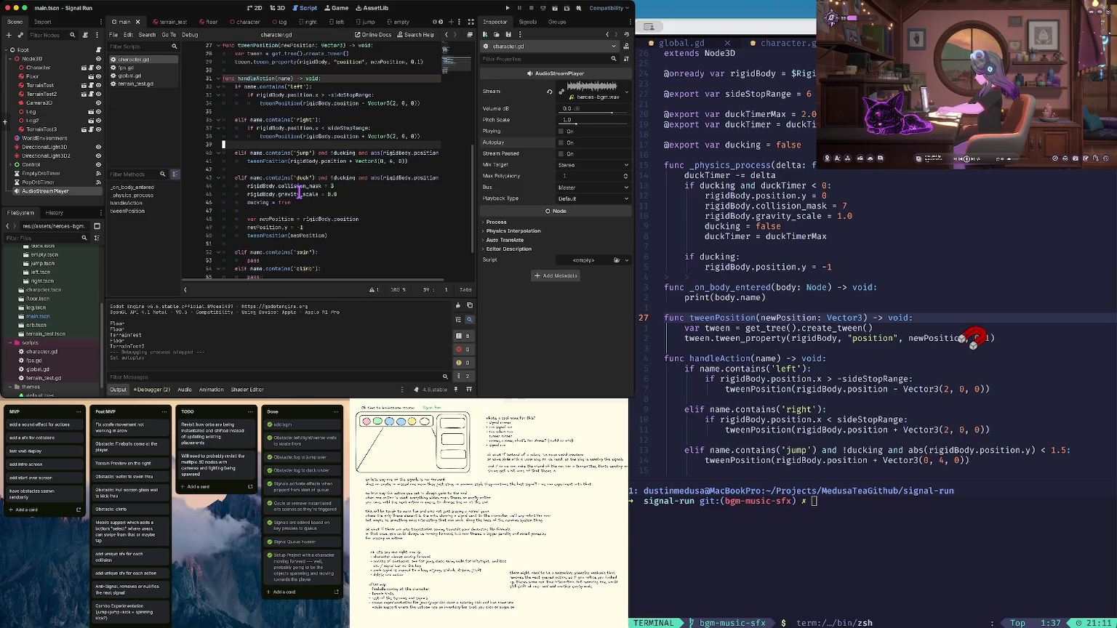
Review character.gd and place the cursor at the end of the _on_body_entered line
{"action": "scroll", "coordinate": [299, 191], "scroll_direction": "down", "scroll_amount": 2}
{"action": "scroll", "coordinate": [299, 191], "scroll_direction": "up", "scroll_amount": 7}
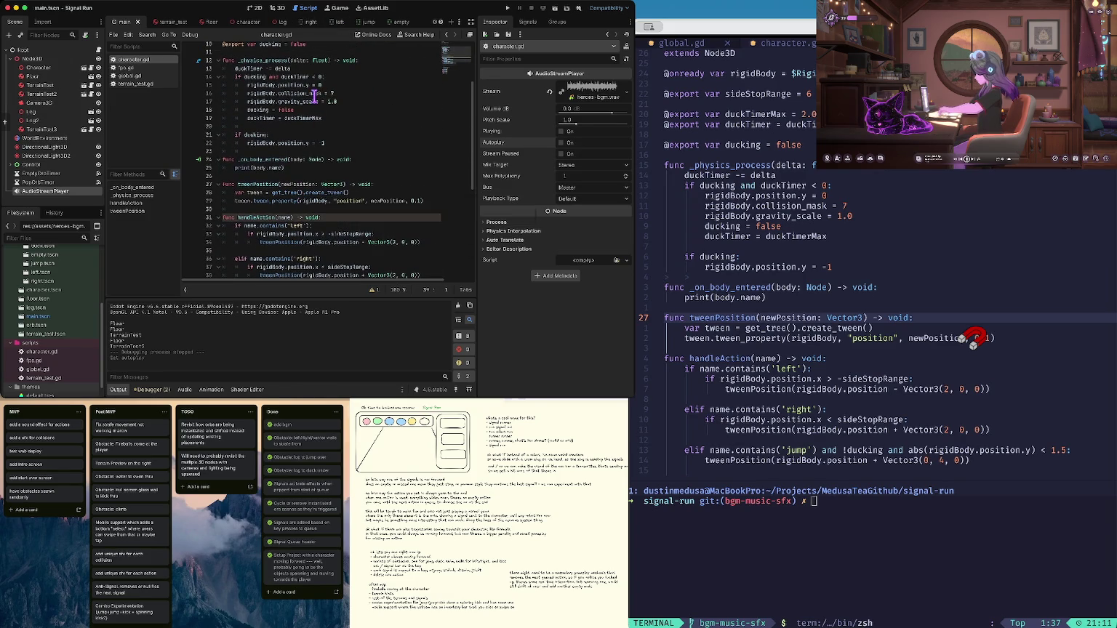
{"action": "scroll", "coordinate": [319, 71], "scroll_direction": "down", "scroll_amount": 2}
{"action": "scroll", "coordinate": [318, 72], "scroll_direction": "down", "scroll_amount": 1}
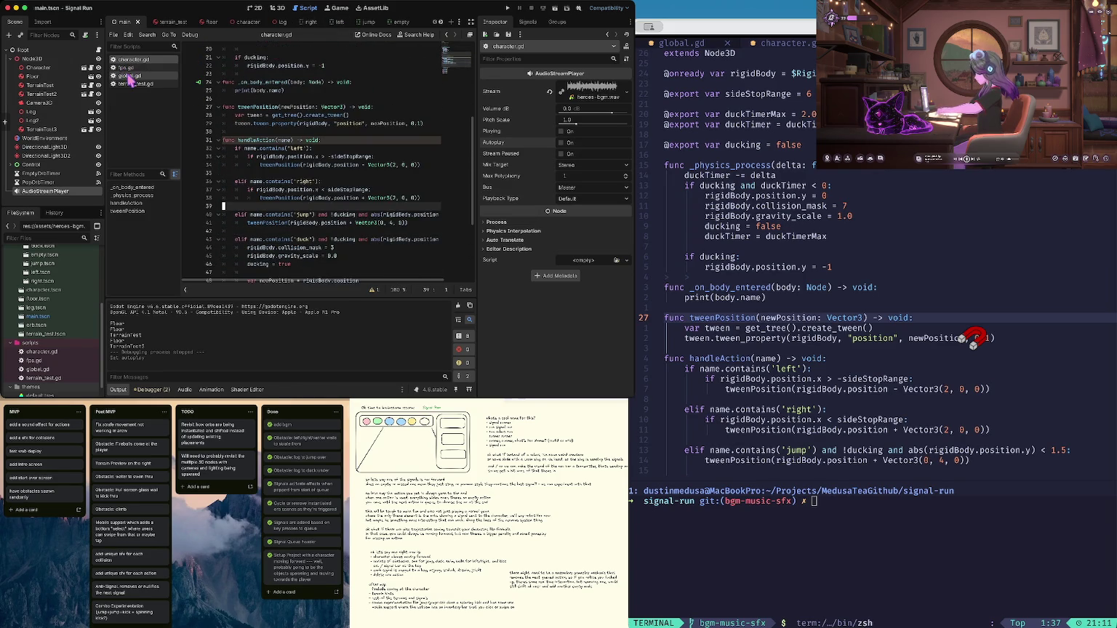
{"action": "scroll", "coordinate": [240, 109], "scroll_direction": "down", "scroll_amount": 1}
{"action": "scroll", "coordinate": [237, 108], "scroll_direction": "up", "scroll_amount": 2}
{"action": "left_click", "coordinate": [295, 116]}
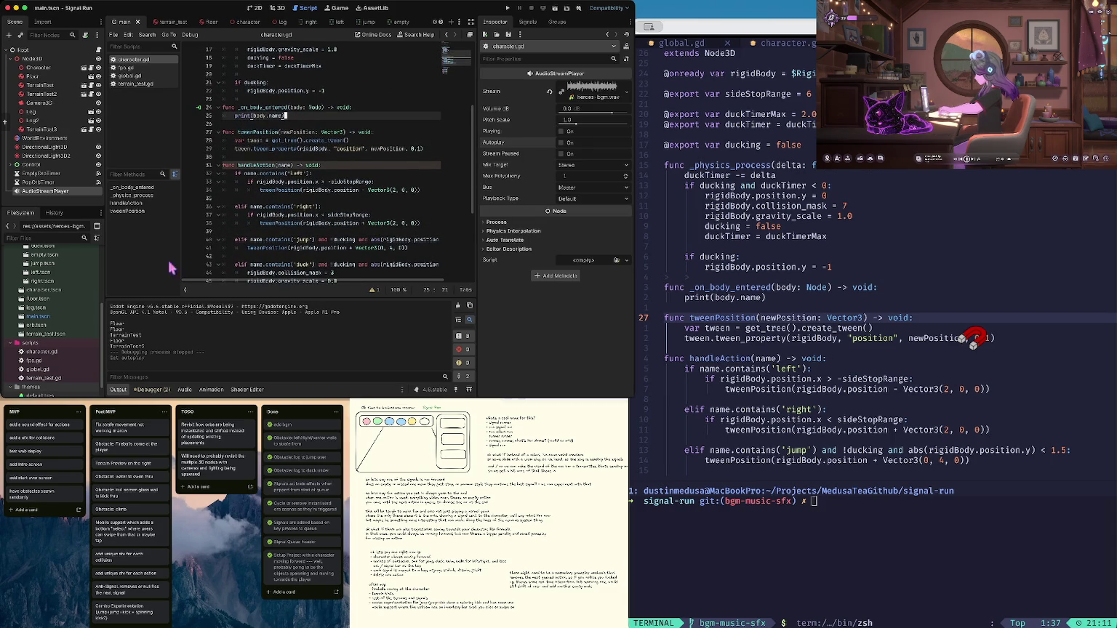
{"action": "left_click", "coordinate": [355, 106]}
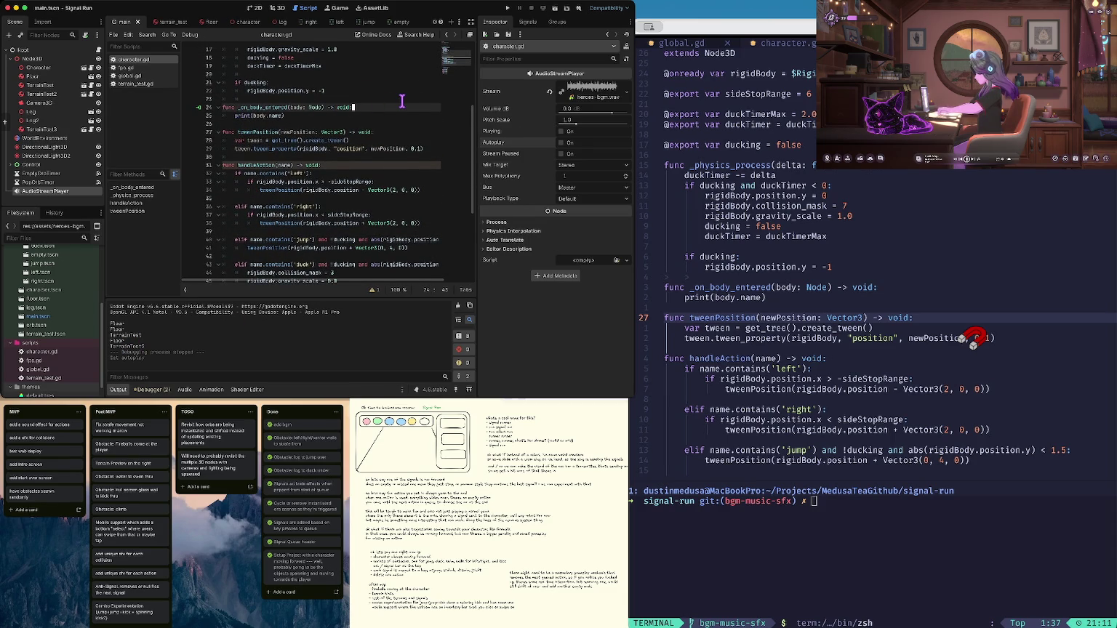
{"action": "scroll", "coordinate": [354, 109], "scroll_direction": "up", "scroll_amount": 5}
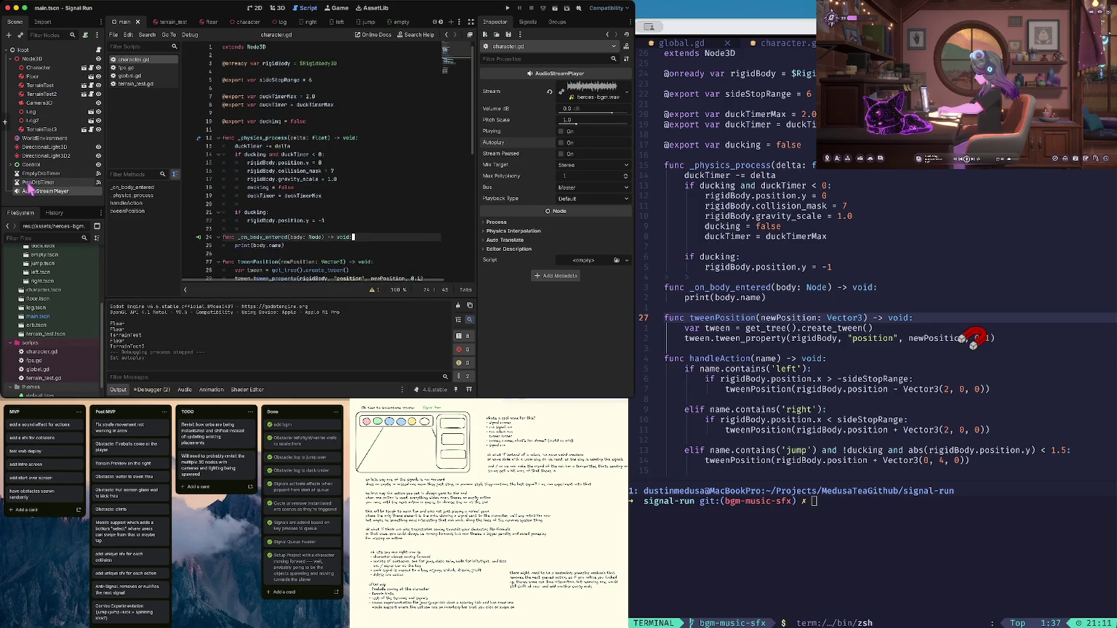
Add a child node under Root, searching 'audio' and choosing the plain AudioStreamPlayer type
{"action": "right_click", "coordinate": [22, 51]}
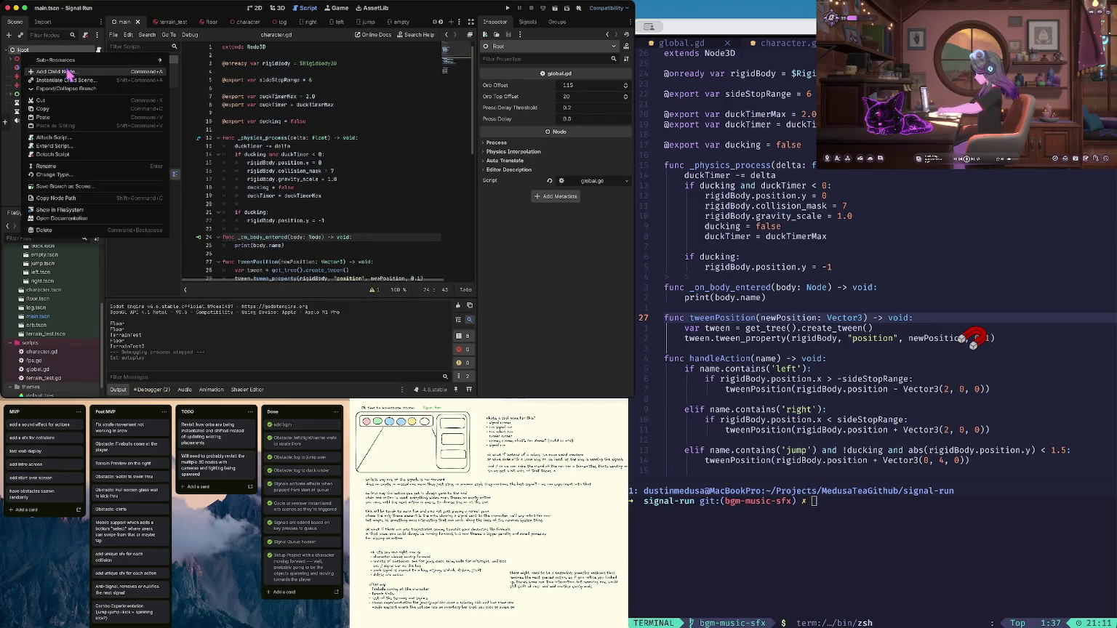
{"action": "left_click", "coordinate": [70, 73]}
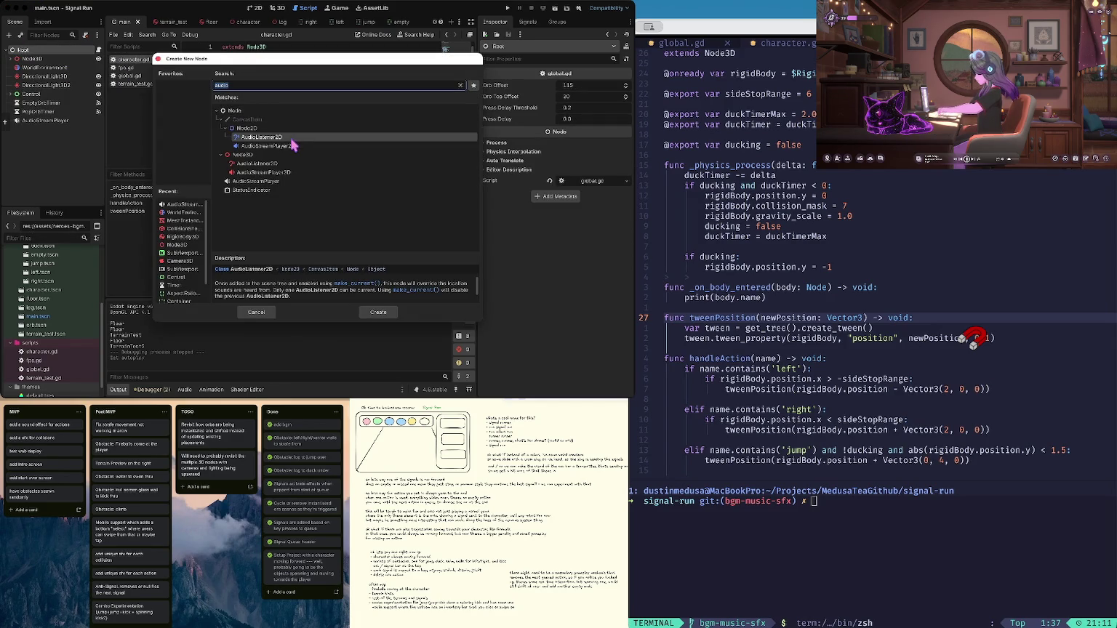
{"action": "left_click", "coordinate": [294, 173]}
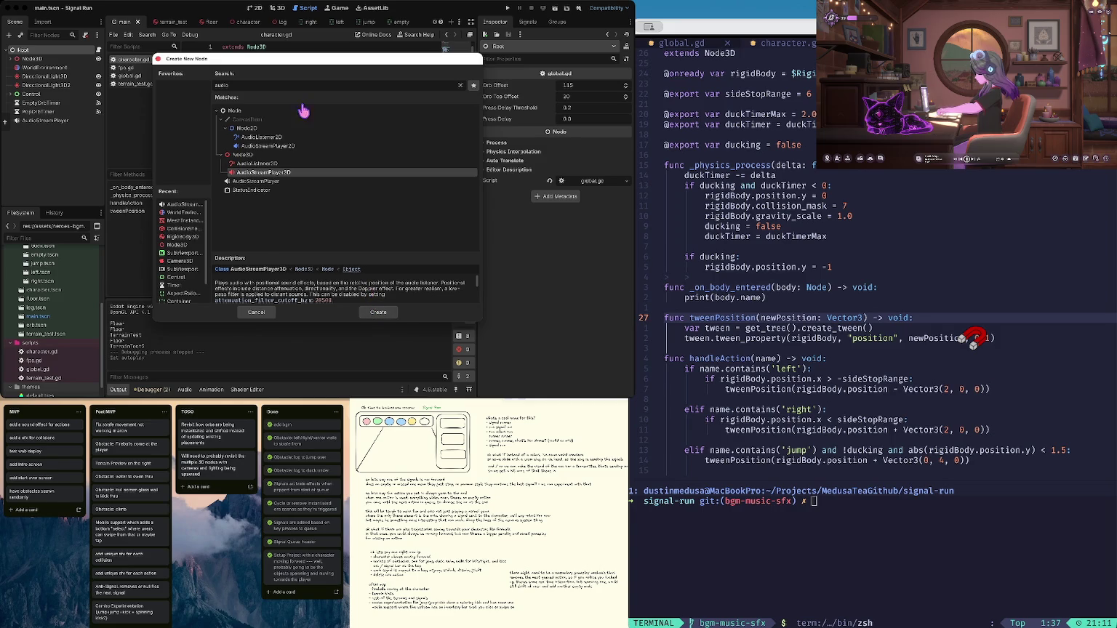
{"action": "left_click", "coordinate": [269, 183]}
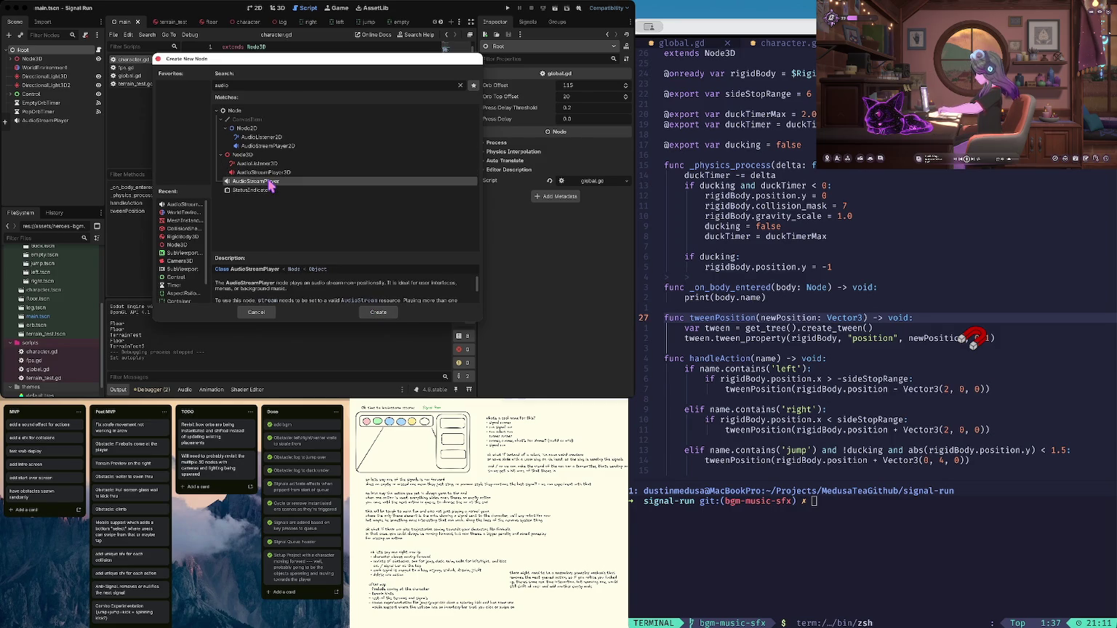
Create the new AudioStreamPlayer and rename the music player to bgmAudioStreamPlayer
{"action": "left_click", "coordinate": [379, 311]}
{"action": "left_click", "coordinate": [57, 121]}
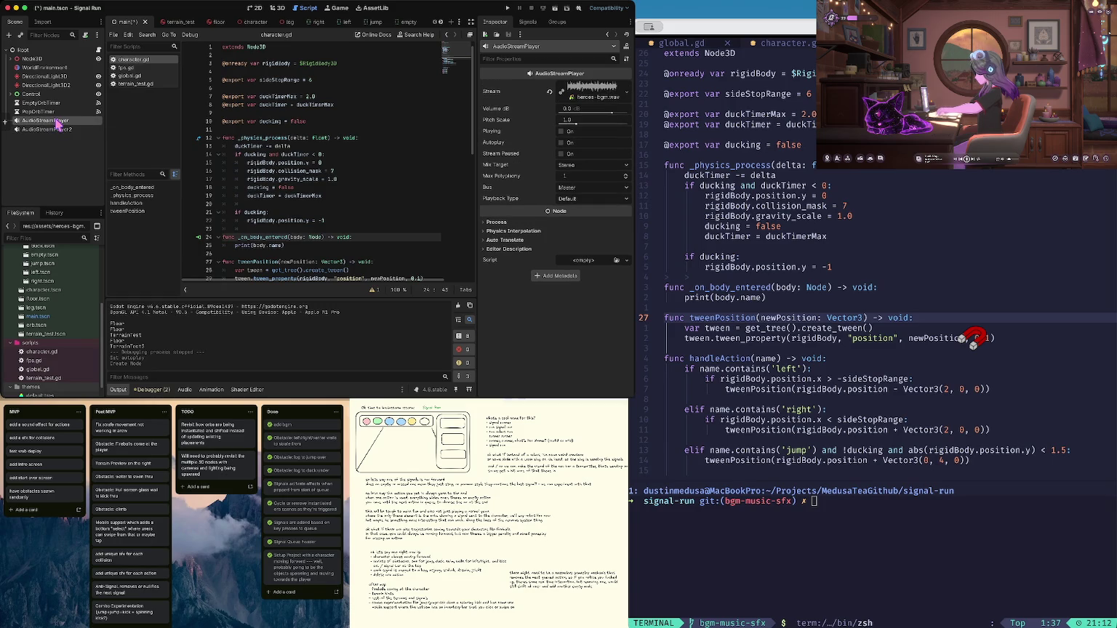
{"action": "double_click", "coordinate": [56, 121]}
{"action": "key", "text": "Left"}
{"action": "type", "text": "BGM"}
{"action": "key", "text": "BackSpace"}
{"action": "key", "text": "BackSpace"}
{"action": "key", "text": "BackSpace"}
{"action": "type", "text": "bgm"}
{"action": "key", "text": "Return"}
Rename the new player to collisionAudioStreamPlayer and set its Stream to Brick Punch 001.wav
{"action": "left_click", "coordinate": [55, 130]}
{"action": "left_click", "coordinate": [53, 132]}
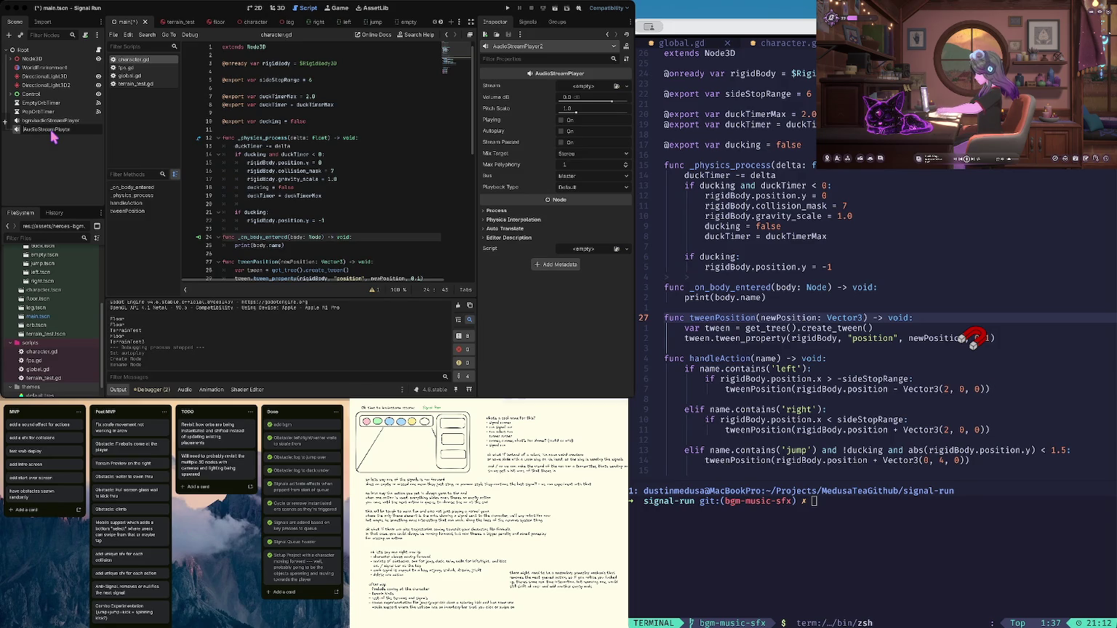
{"action": "type", "text": "collision"}
{"action": "key", "text": "Return"}
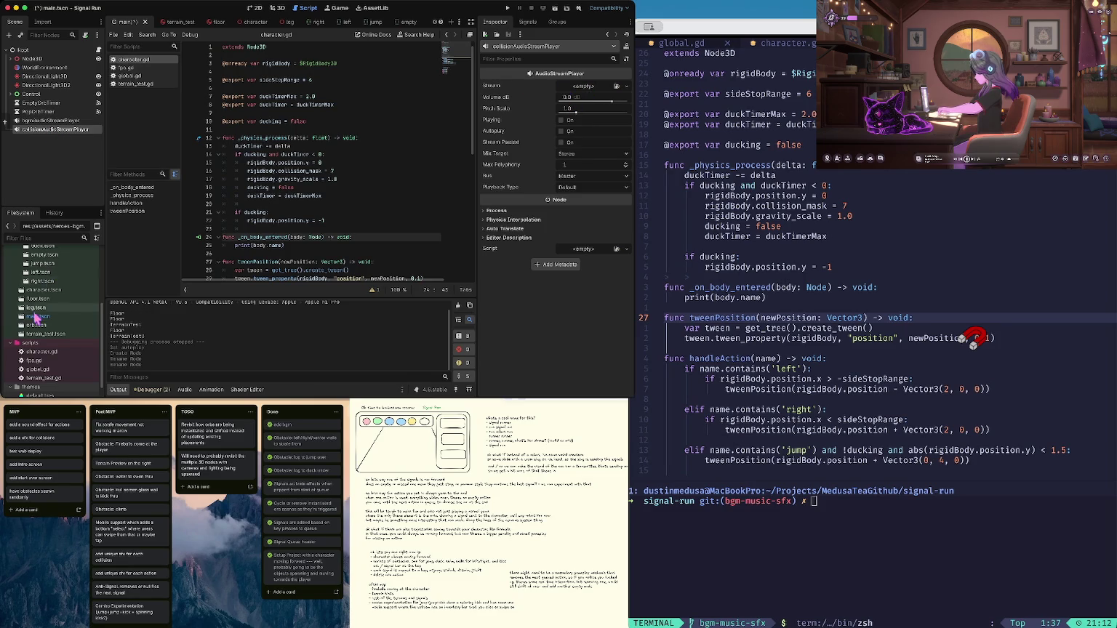
{"action": "scroll", "coordinate": [35, 318], "scroll_direction": "up", "scroll_amount": 5}
{"action": "left_click", "coordinate": [55, 290]}
{"action": "left_click_drag", "start_coordinate": [55, 293], "coordinate": [55, 131]}
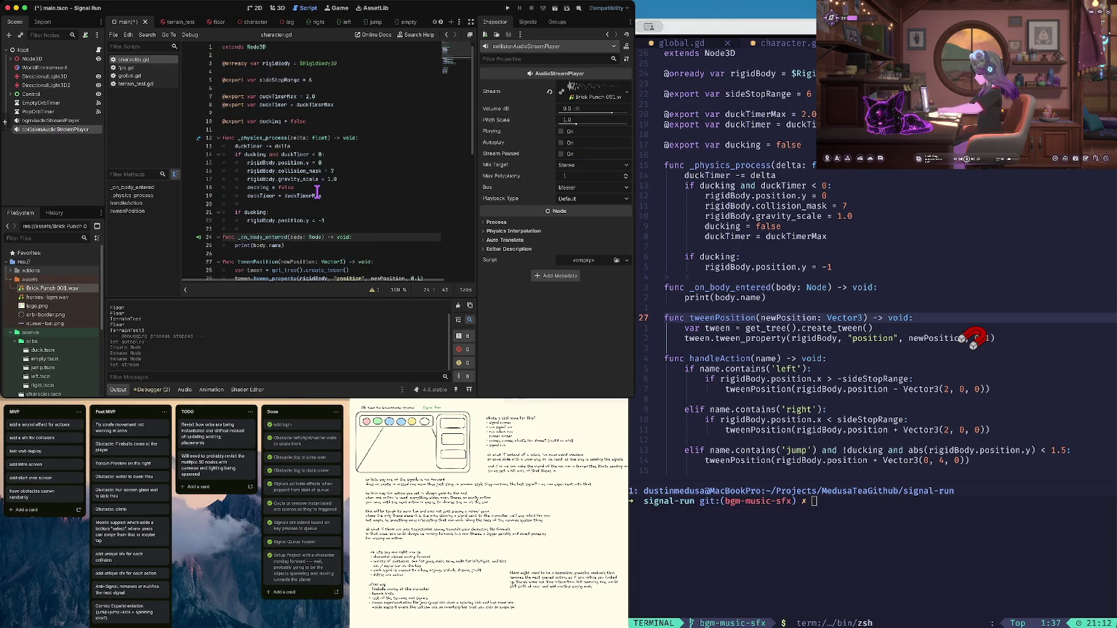
Declare collisionAudioPlayer as get_node('root/Root/collisionAudioStreamPlayer') on line 4 and save the script
{"action": "left_click", "coordinate": [278, 64]}
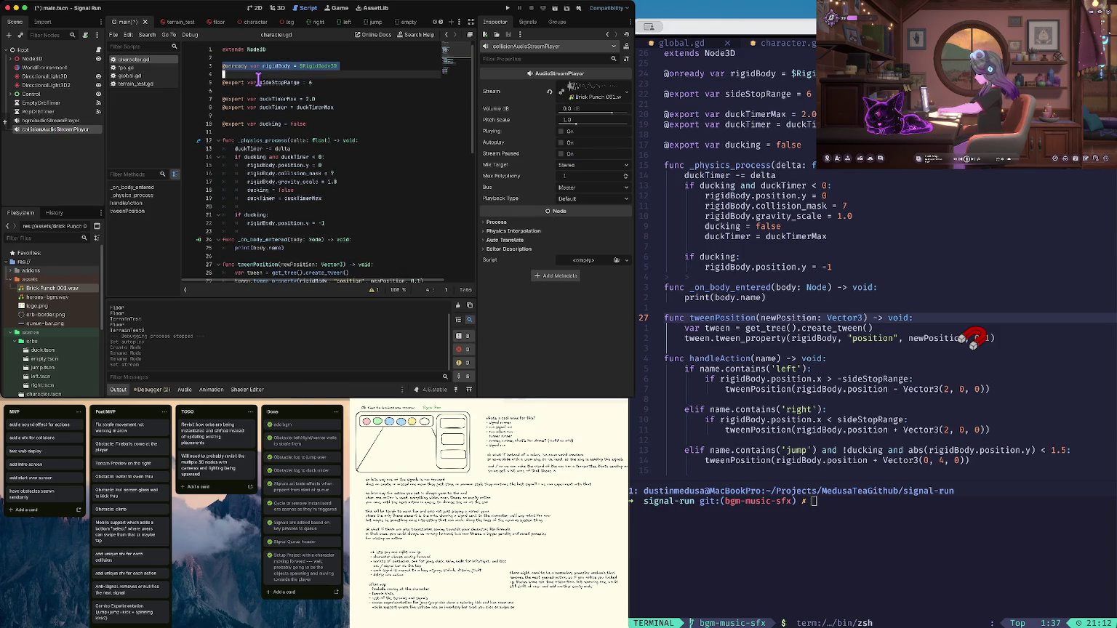
{"action": "left_click", "coordinate": [253, 75]}
{"action": "type", "text": "@onready var rigidBody = $RigidBody3D"}
{"action": "key", "text": "Up"}
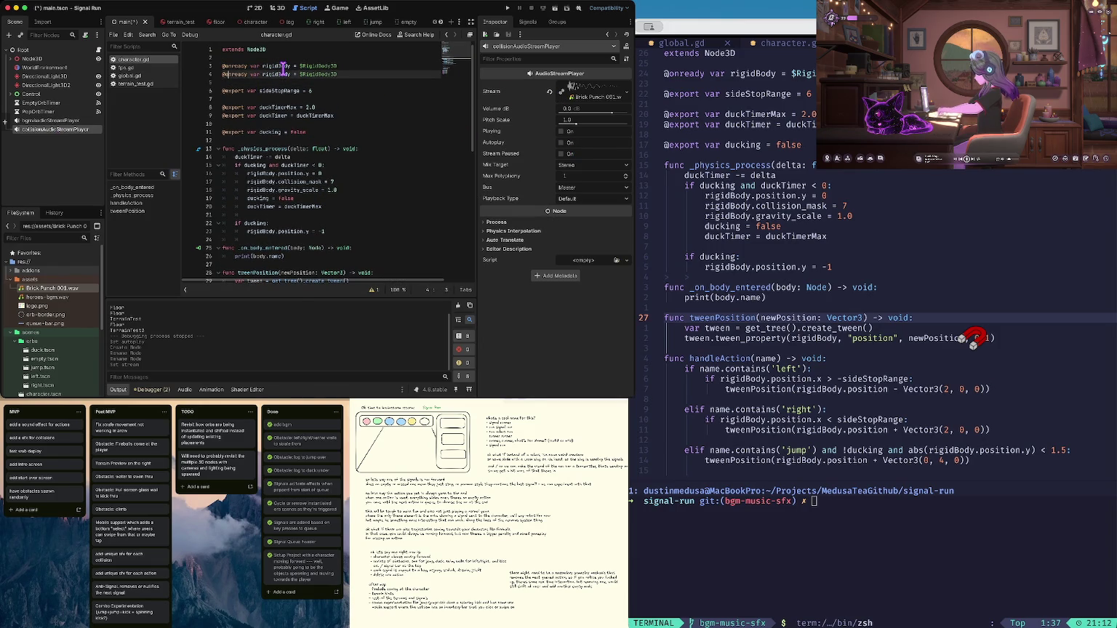
{"action": "key", "text": "shift+alt+Right"}
{"action": "type", "text": "coll"}
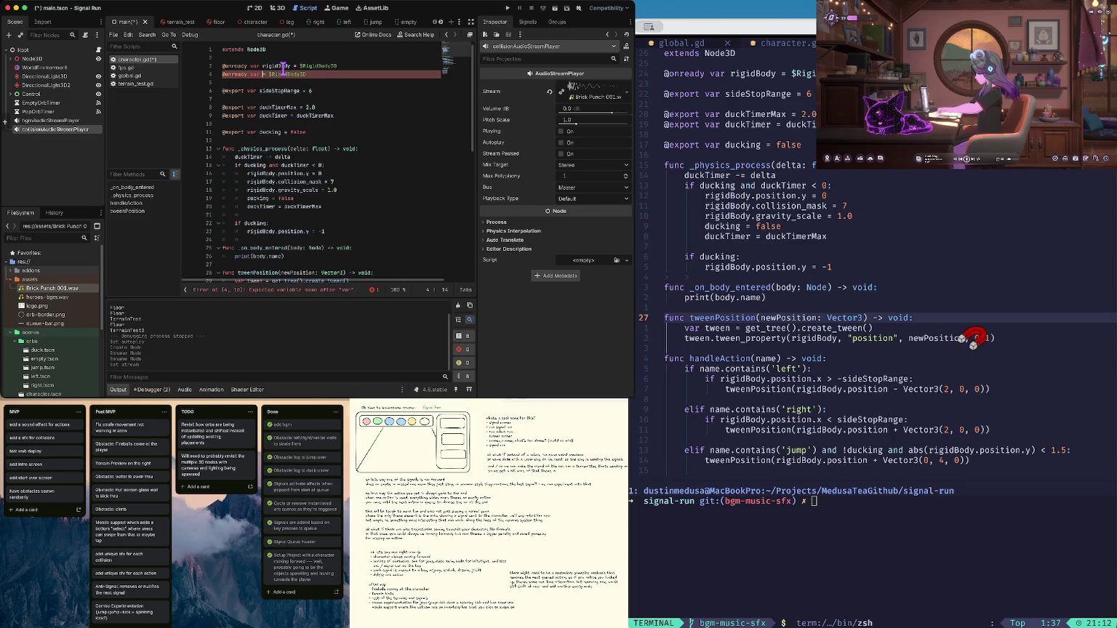
{"action": "type", "text": "isionAudio"}
{"action": "type", "text": "Player"}
{"action": "key", "text": "End"}
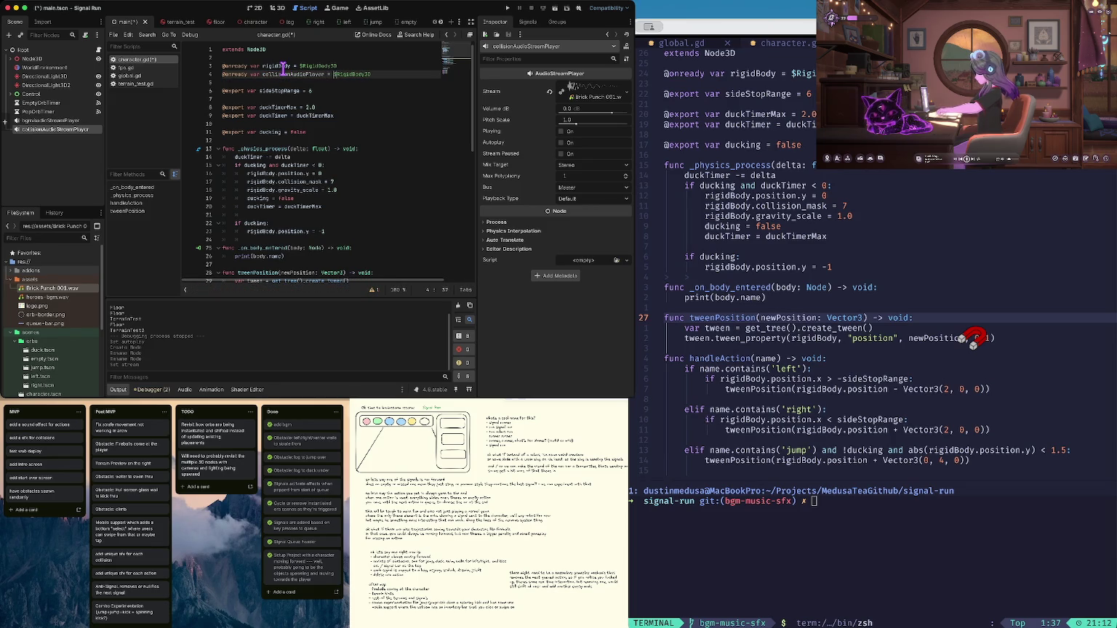
{"action": "key", "text": "BackSpace"}
{"action": "key", "text": "BackSpace"}
{"action": "key", "text": "BackSpace"}
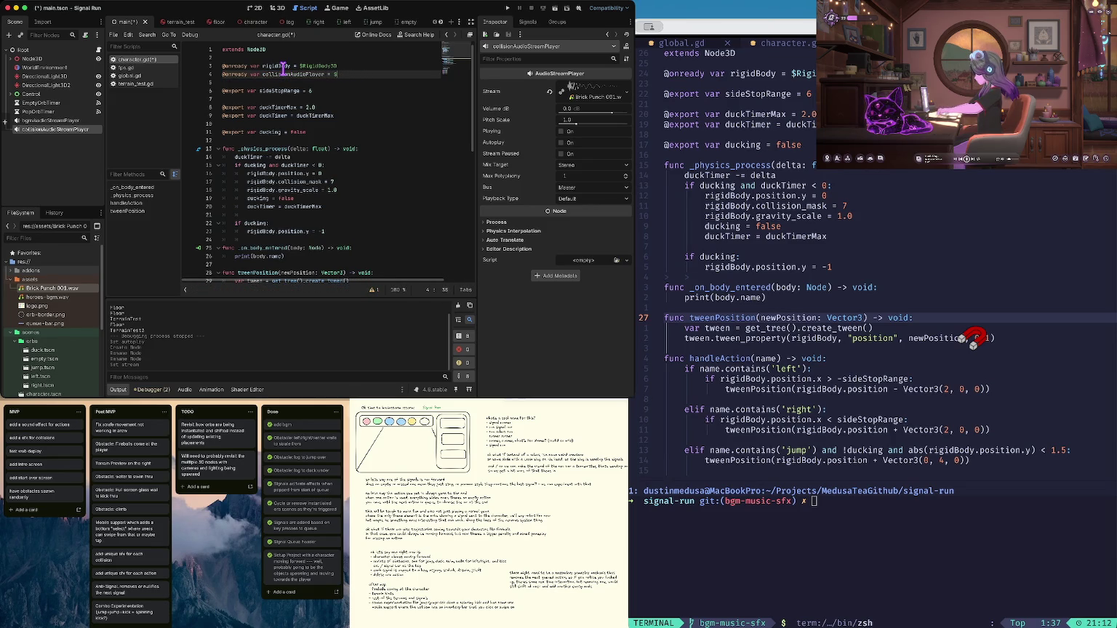
{"action": "type", "text": "t"}
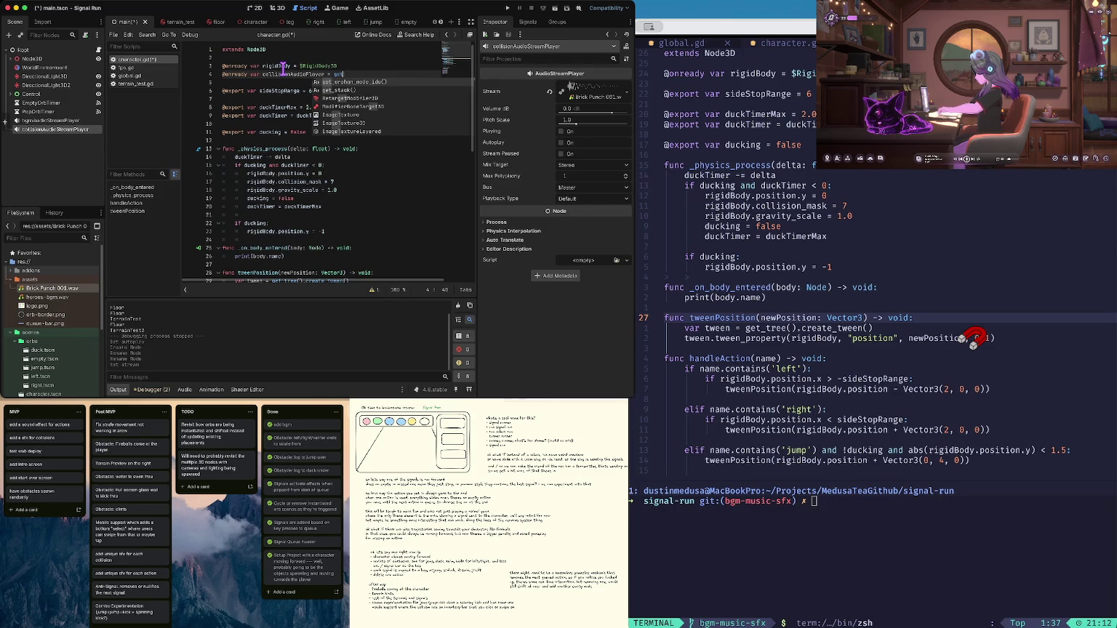
{"action": "type", "text": "_node('"}
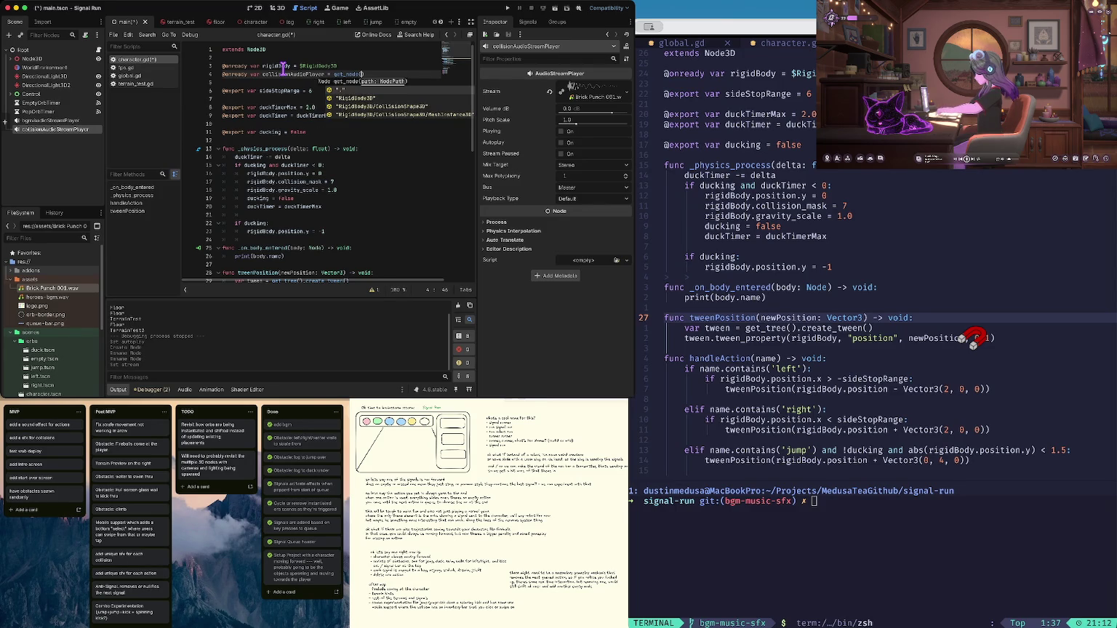
{"action": "type", "text": "root/Root/"}
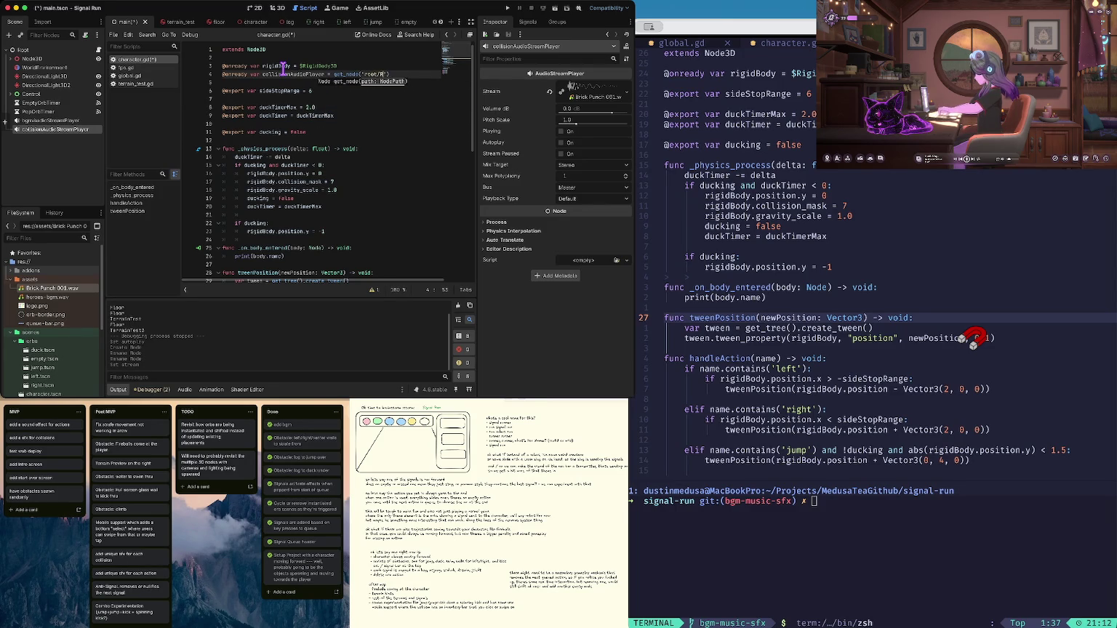
{"action": "type", "text": "collision"}
{"action": "type", "text": "Audio"}
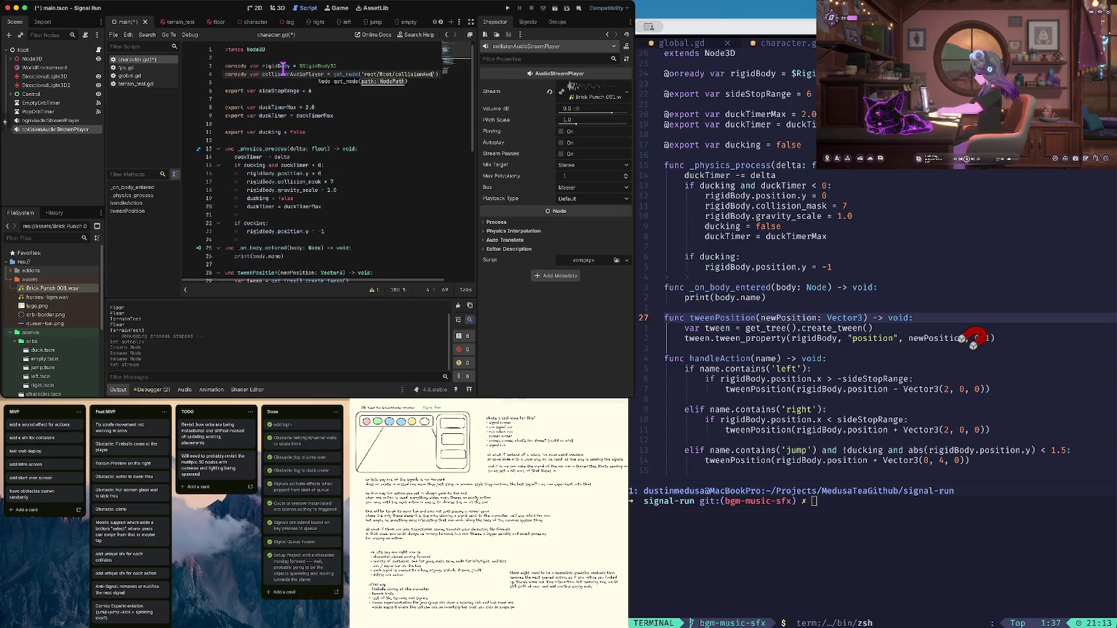
{"action": "type", "text": "StreamPlayer'"}
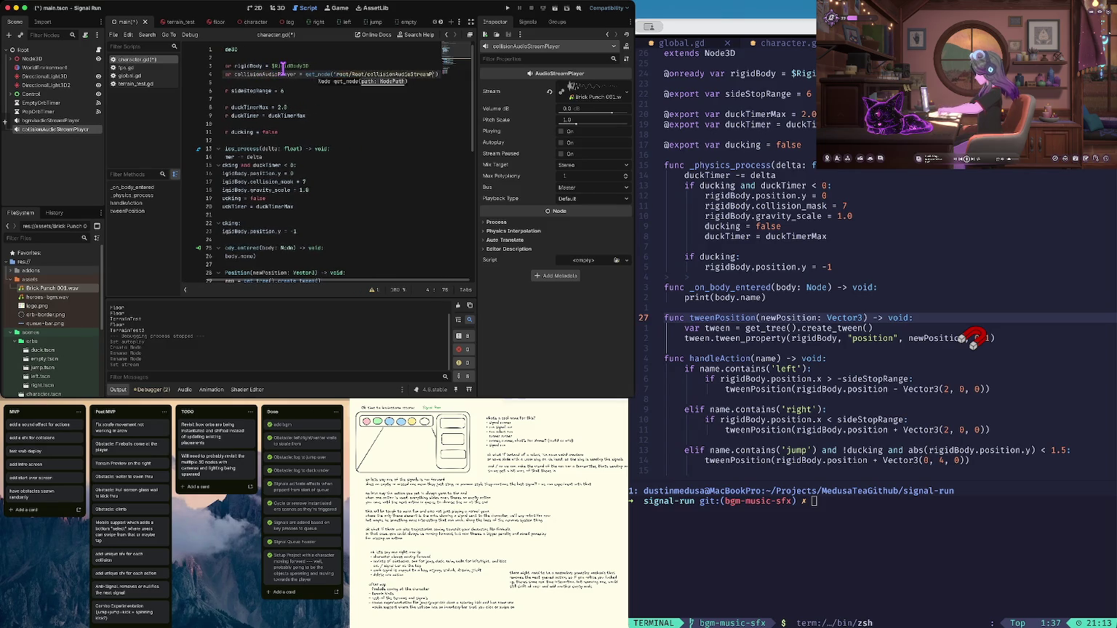
{"action": "key", "text": "alt+Left"}
{"action": "key", "text": "alt+Left"}
{"action": "key", "text": "alt+Left"}
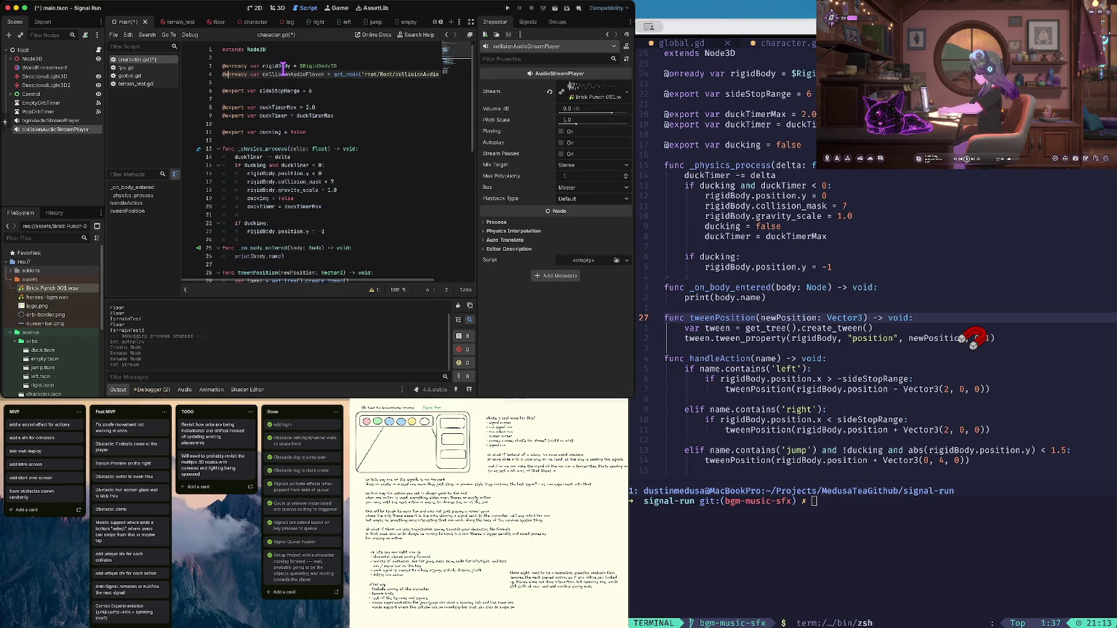
{"action": "key", "text": "super+s"}
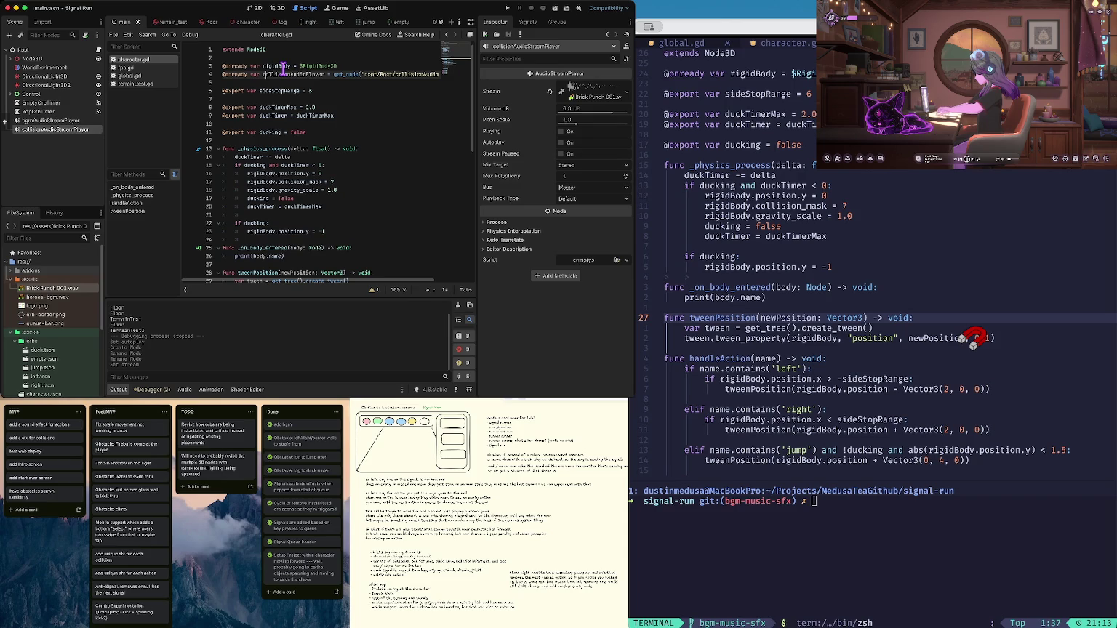
Add collisionAudioPlayer.play() inside _on_body_entered and run the game
{"action": "key", "text": "Page_Down"}
{"action": "key", "text": "Up"}
{"action": "key", "text": "Up"}
{"action": "key", "text": "Up"}
{"action": "key", "text": "End"}
{"action": "key", "text": "Return"}
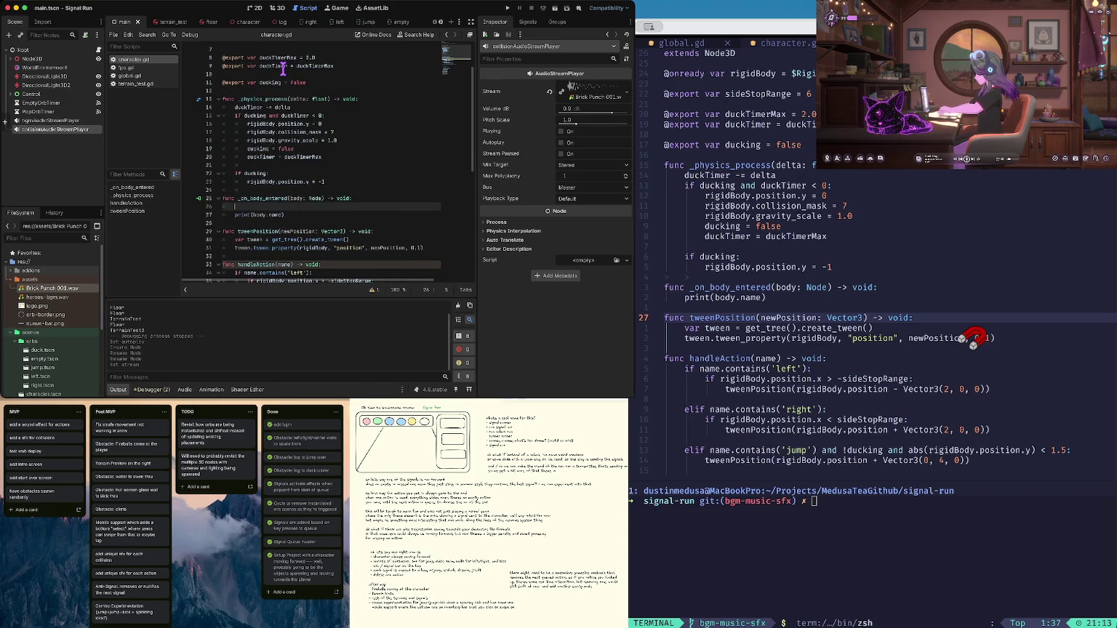
{"action": "key", "text": "Return"}
{"action": "type", "text": "play"}
{"action": "key", "text": "Return"}
{"action": "key", "text": "super+b"}
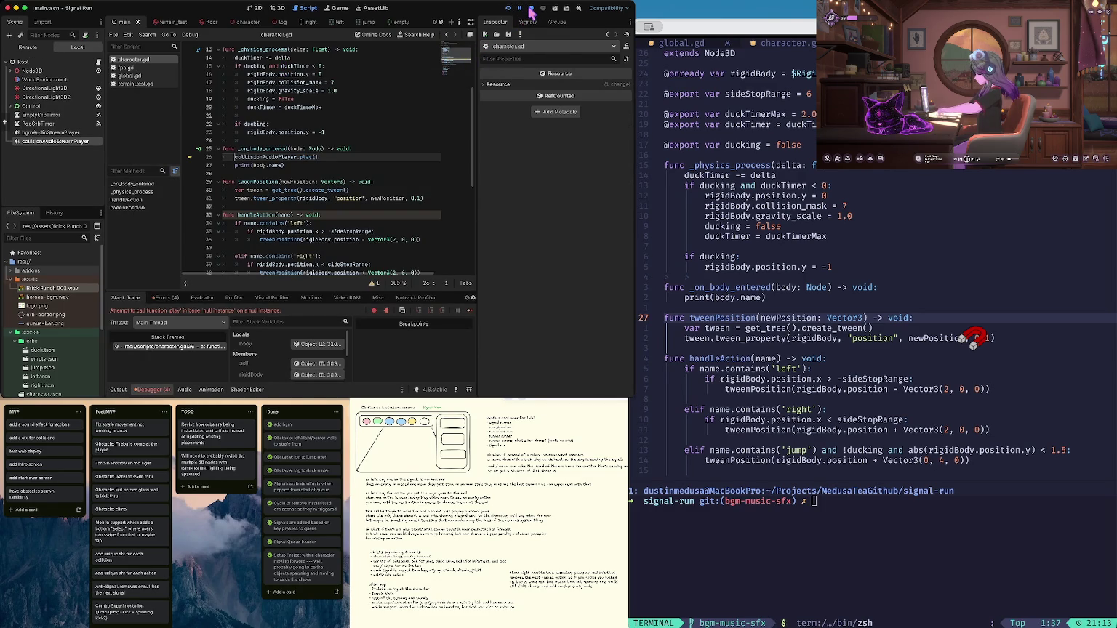
Stop the failed session, switch to global.gd and back to character.gd, then rerun and close the game
{"action": "left_click", "coordinate": [530, 9]}
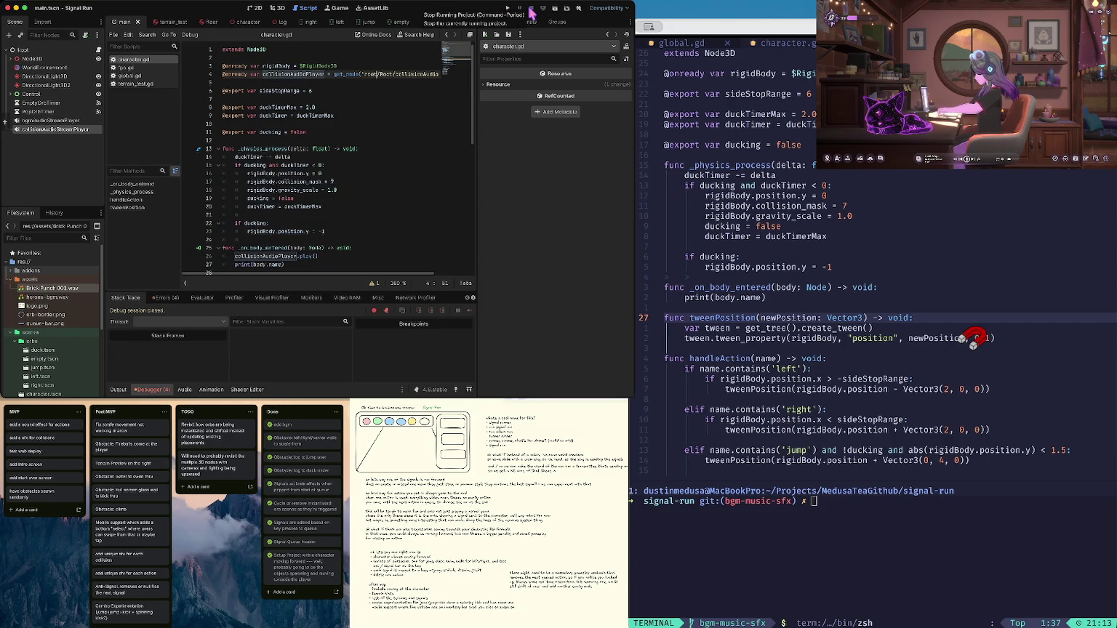
{"action": "left_click", "coordinate": [145, 76]}
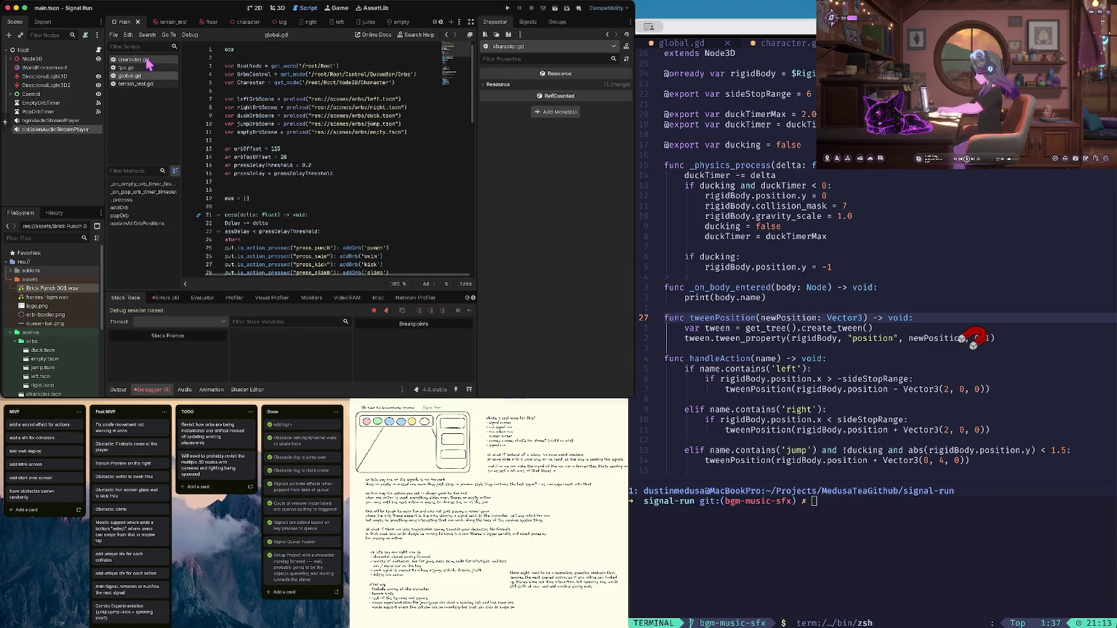
{"action": "left_click", "coordinate": [147, 61]}
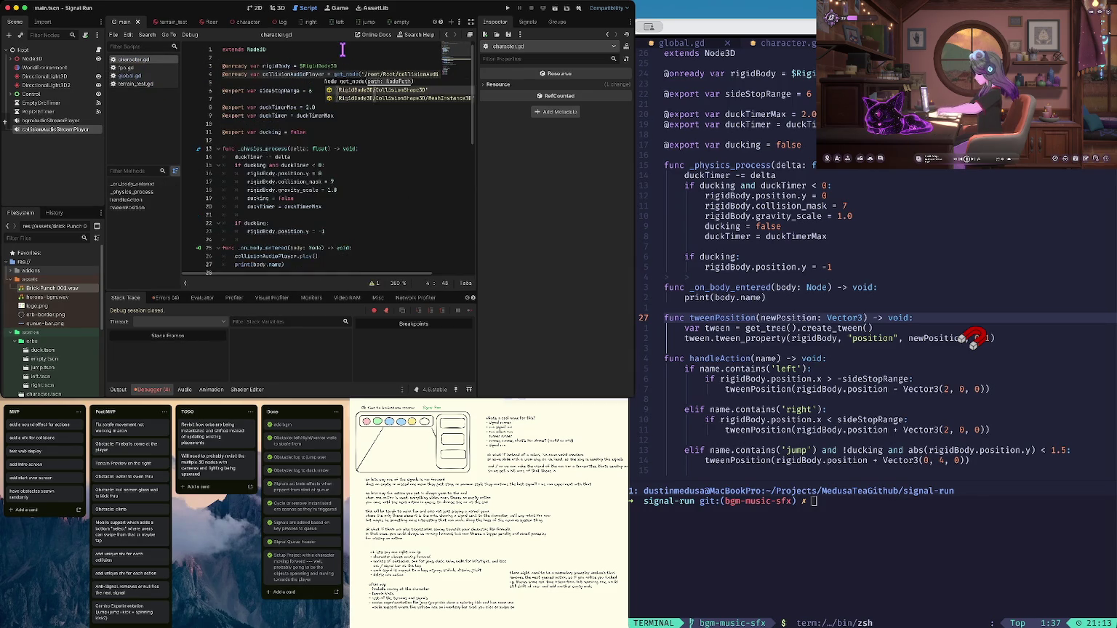
{"action": "key", "text": "super+b"}
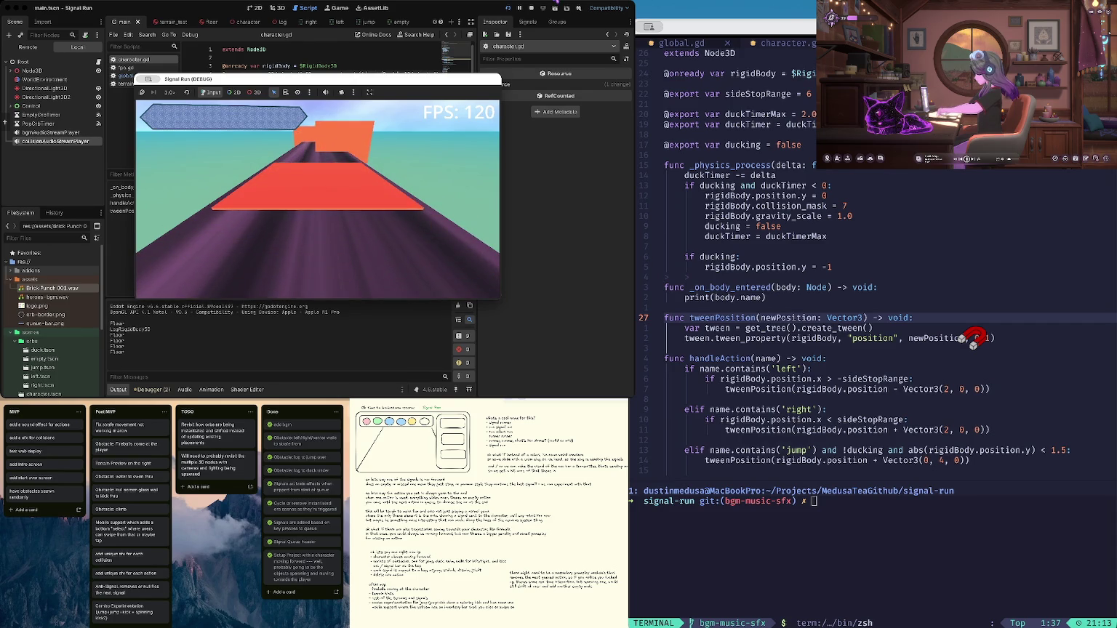
{"action": "key", "text": "super+q"}
{"action": "key", "text": "Escape"}
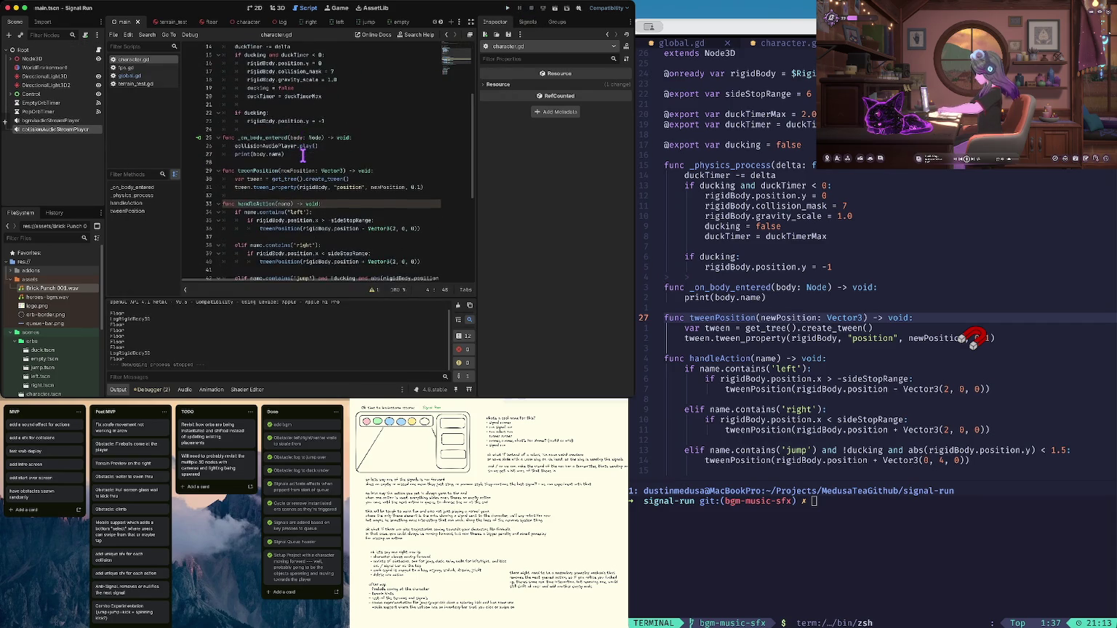
Nest the collision sound under 'if !body.name.contains("Floor"):' and run the game
{"action": "scroll", "coordinate": [356, 139], "scroll_direction": "down", "scroll_amount": 4}
{"action": "left_click", "coordinate": [355, 139]}
{"action": "key", "text": "Return"}
{"action": "type", "text": "if"}
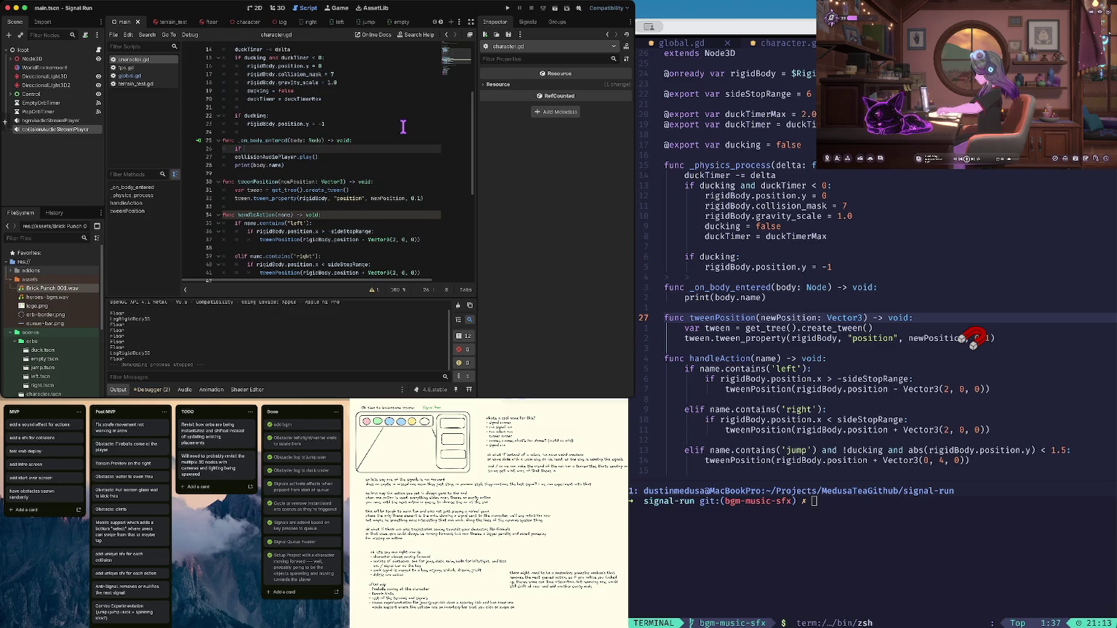
{"action": "type", "text": "body.name.contains"}
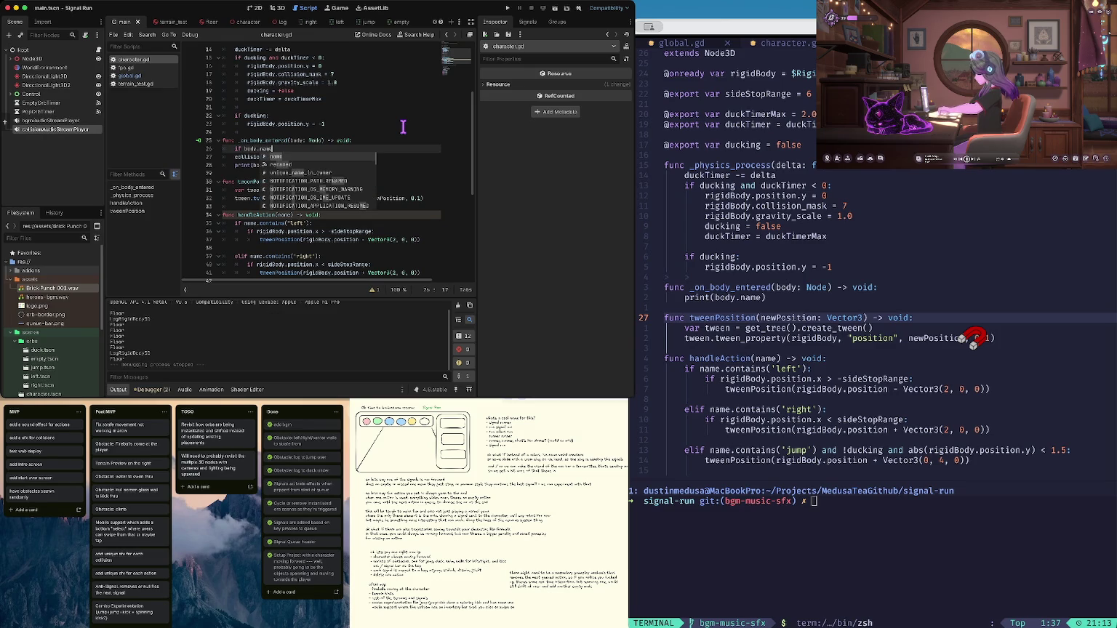
{"action": "key", "text": "Return"}
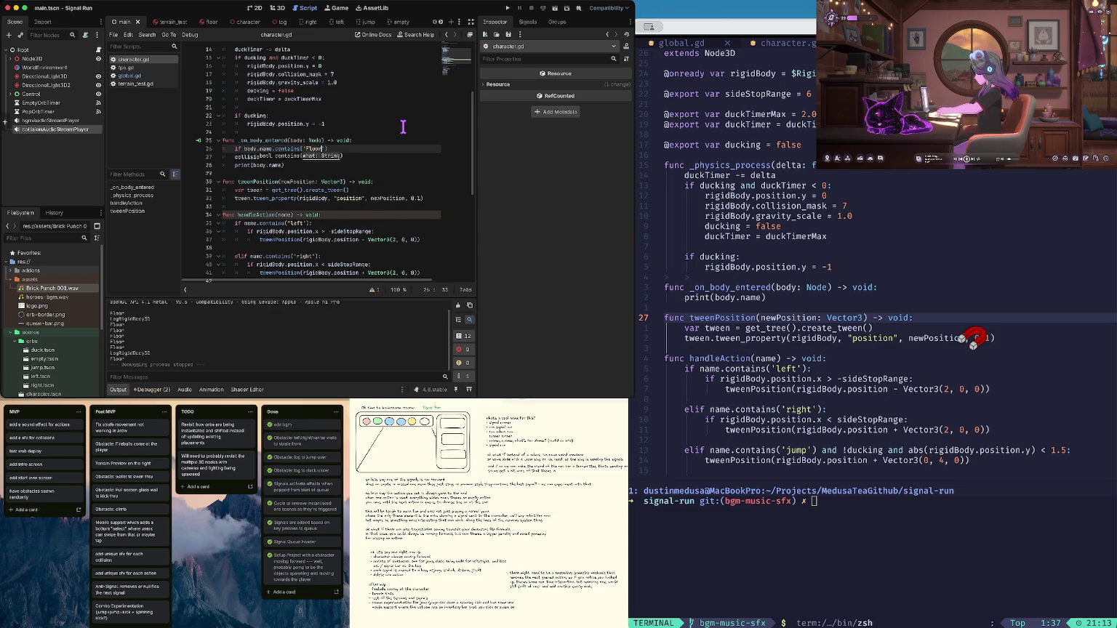
{"action": "key", "text": "alt+Left"}
{"action": "key", "text": "alt+Left"}
{"action": "key", "text": "alt+Left"}
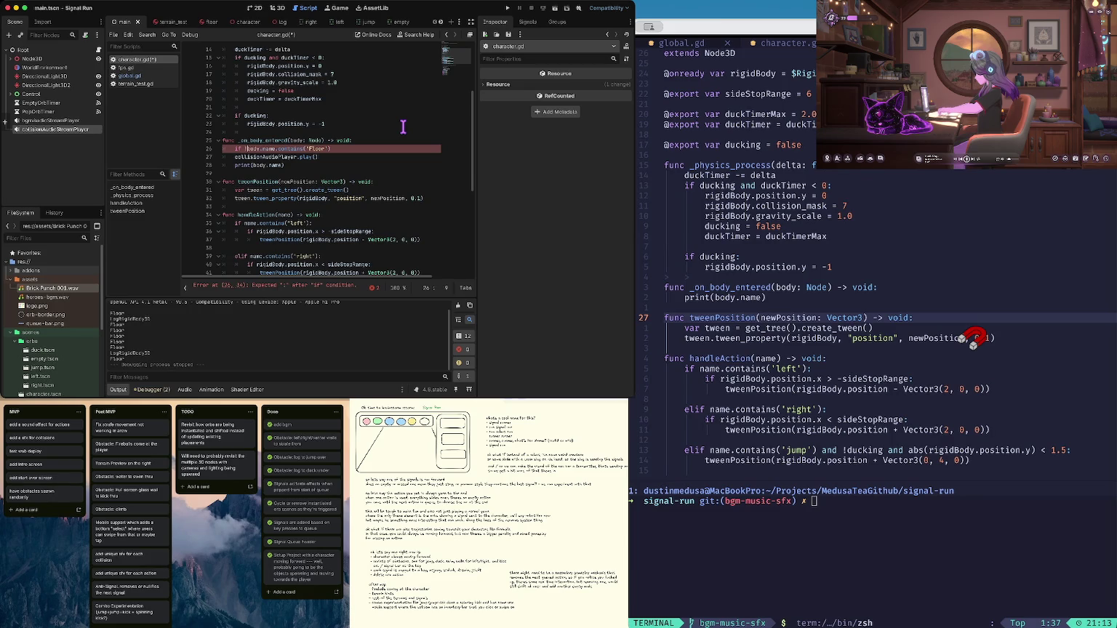
{"action": "type", "text": "!"}
{"action": "key", "text": "End"}
{"action": "type", "text": ":"}
{"action": "key", "text": "Down"}
{"action": "key", "text": "Home"}
{"action": "key", "text": "Tab"}
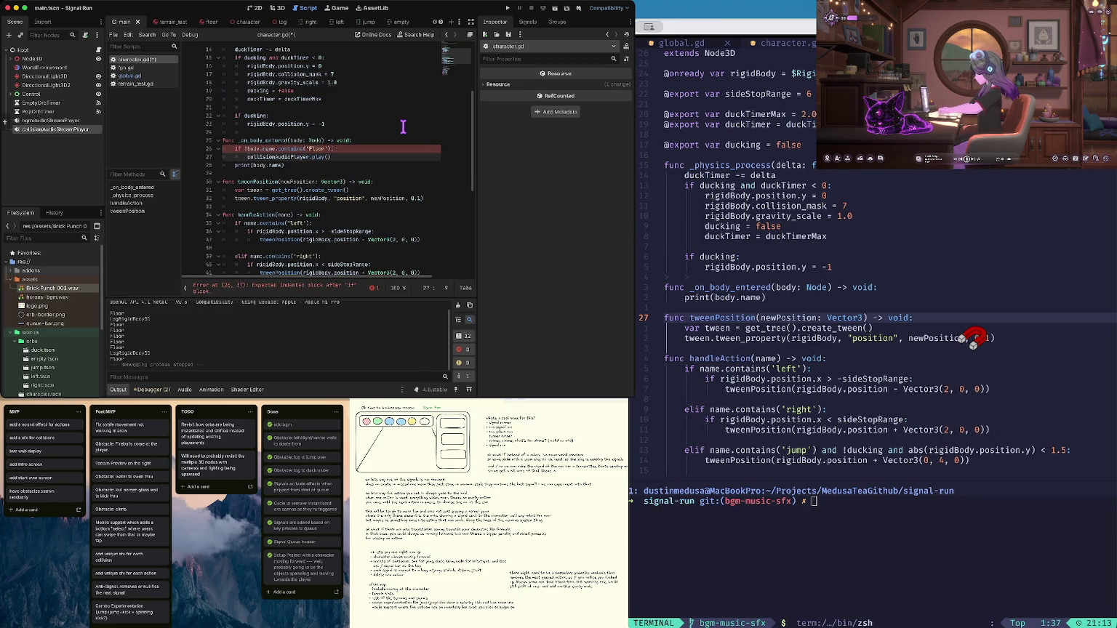
{"action": "key", "text": "super+b"}
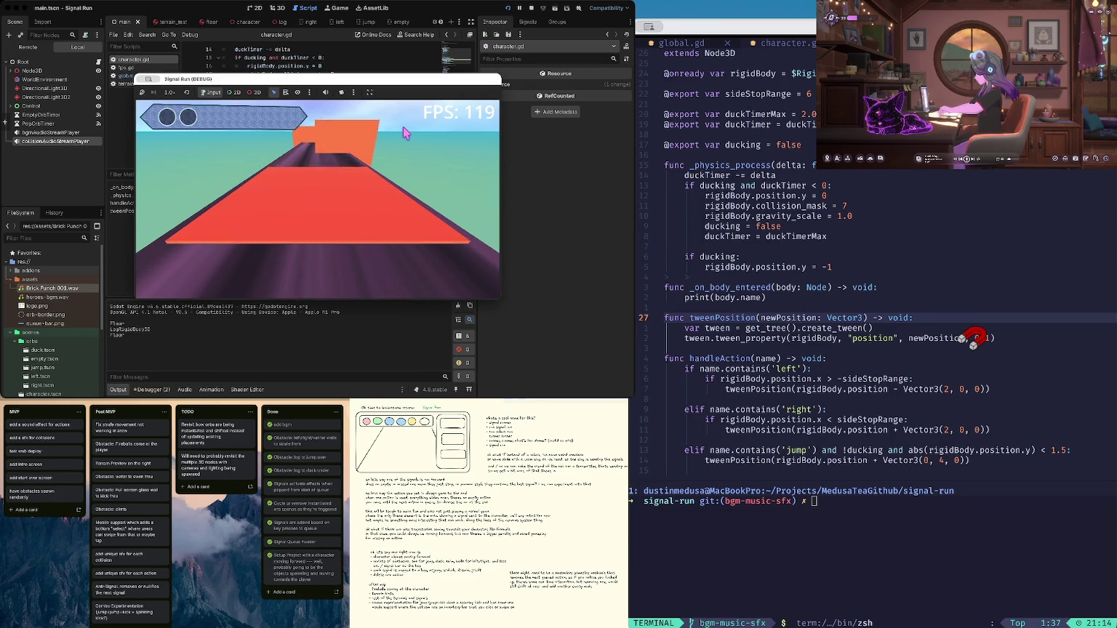
Stop the game, preview Brick Punch 001.wav via collisionAudioStreamPlayer's Playing, then rerun the game
{"action": "left_click", "coordinate": [531, 7]}
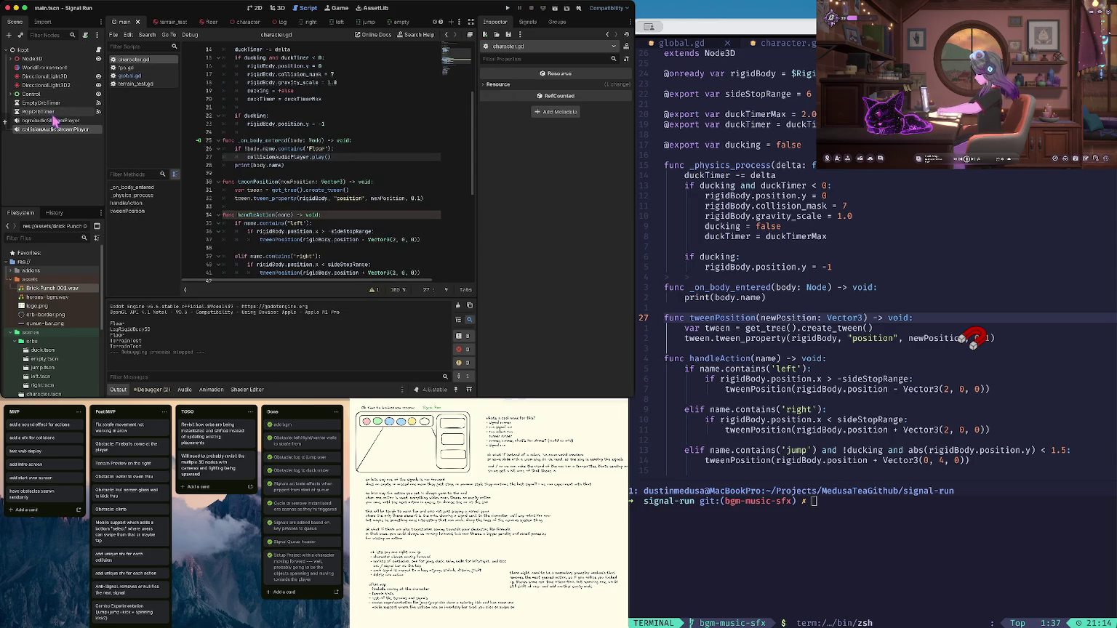
{"action": "left_click", "coordinate": [54, 121]}
{"action": "left_click", "coordinate": [63, 130]}
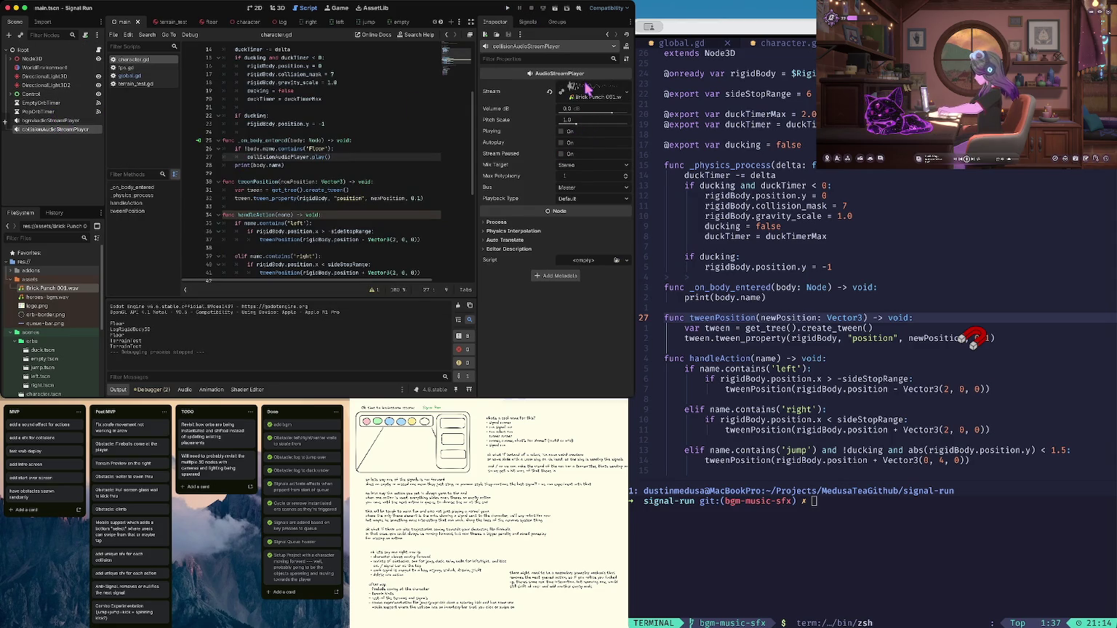
{"action": "left_click", "coordinate": [560, 132]}
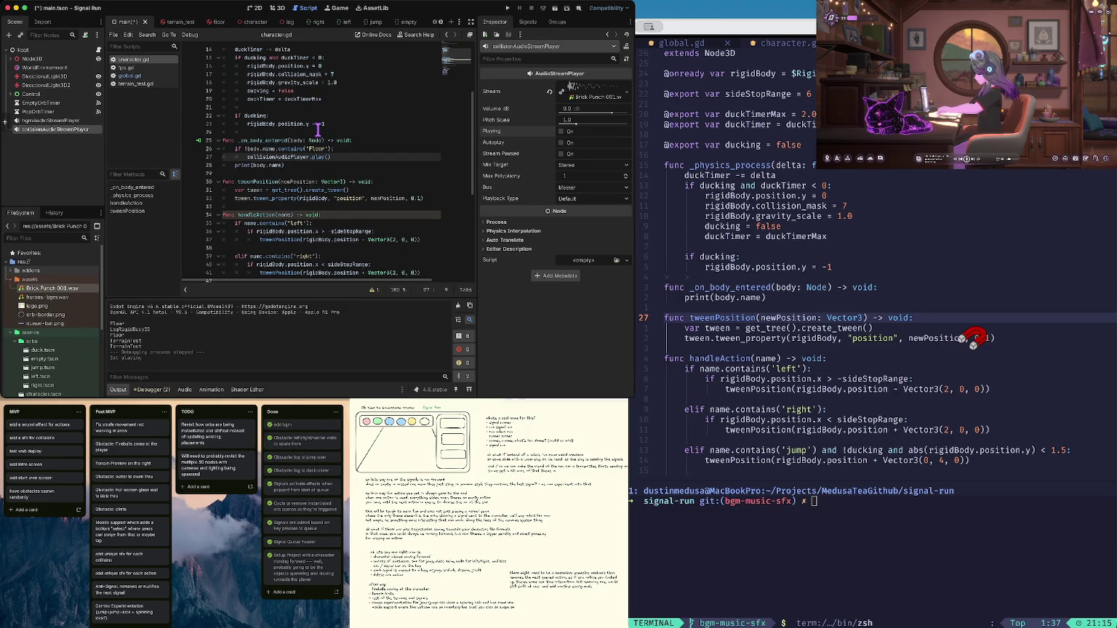
{"action": "key", "text": "super+b"}
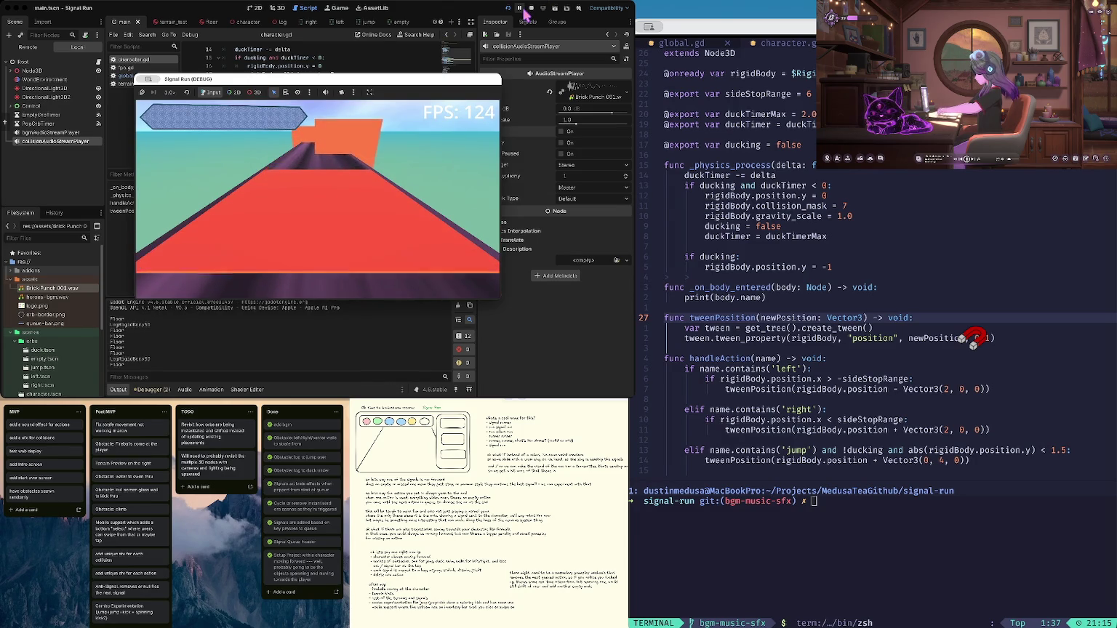
Stop the test run and check the project's git status with the gst alias in the terminal
{"action": "left_click", "coordinate": [531, 8]}
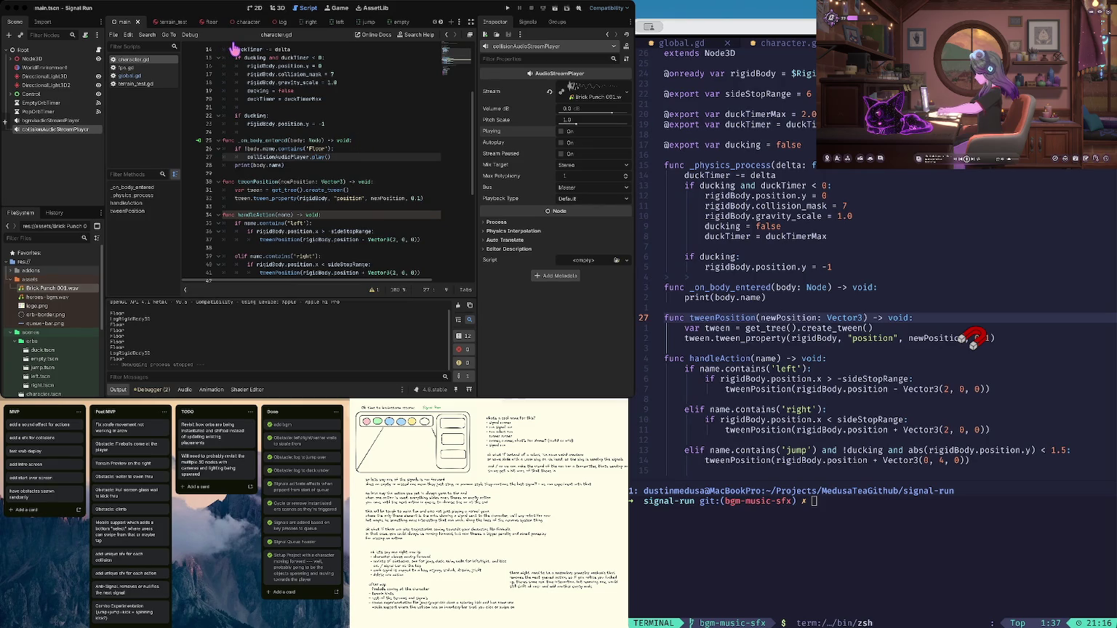
{"action": "key", "text": "ctrl+Up"}
{"action": "key", "text": "ctrl+Up"}
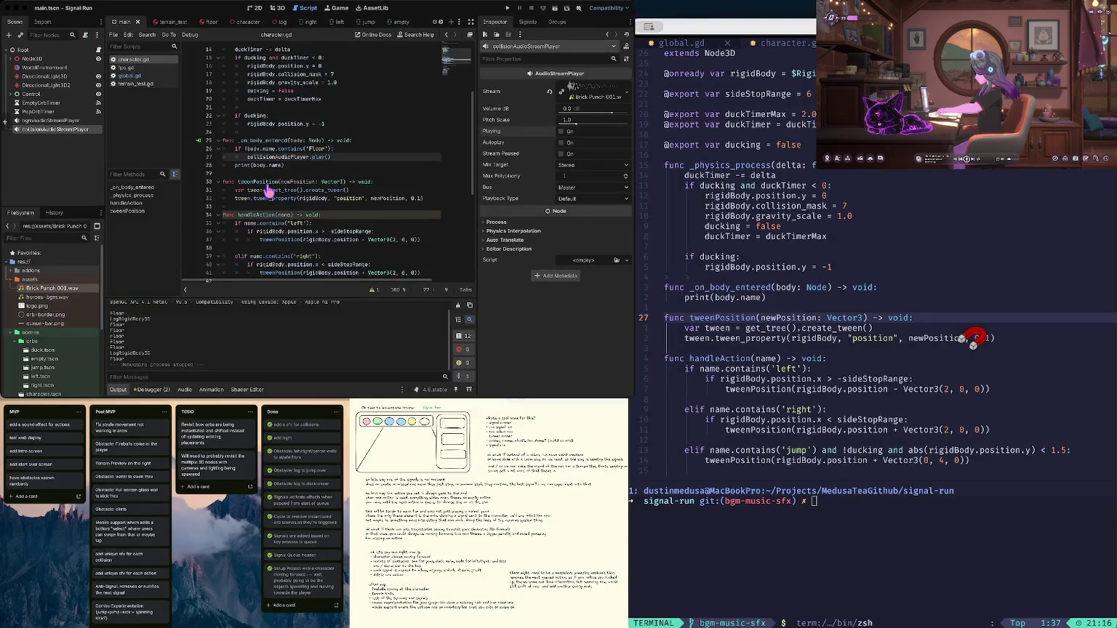
{"action": "type", "text": "gst"}
{"action": "key", "text": "Return"}
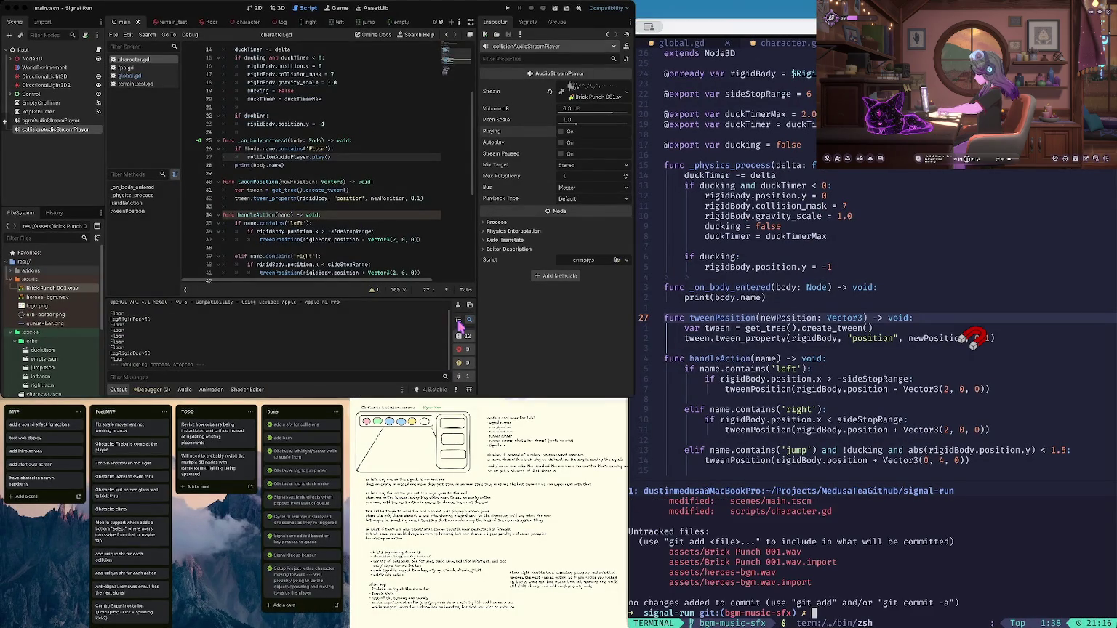
Stage all changes, review the status, and commit them as 'bgm and collision sfx'
{"action": "type", "text": "a"}
{"action": "key", "text": "Return"}
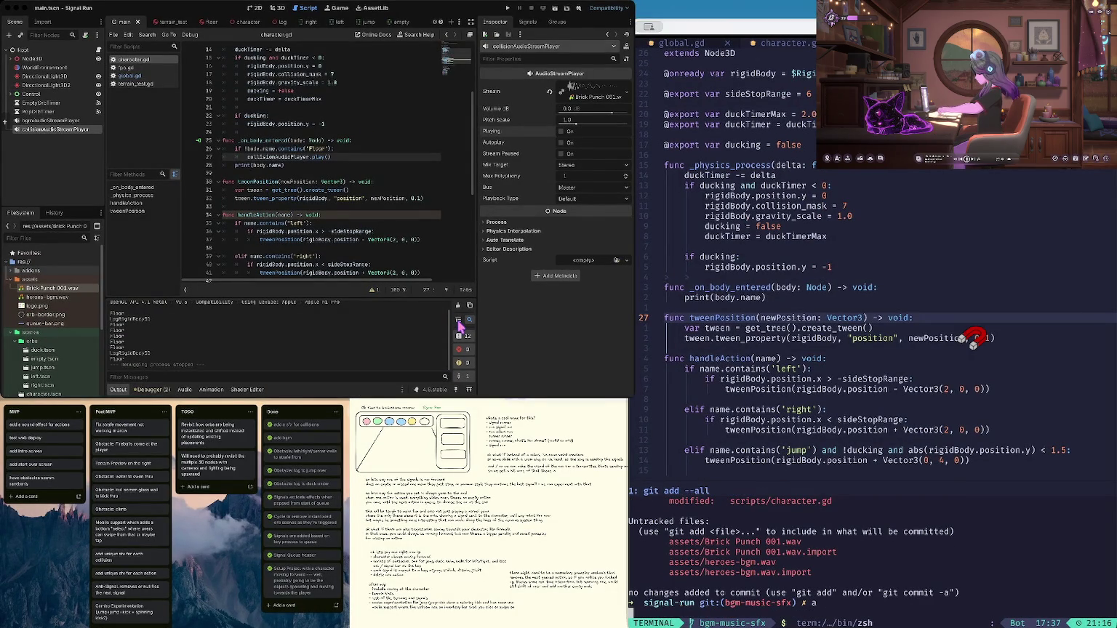
{"action": "type", "text": "s"}
{"action": "key", "text": "Return"}
{"action": "type", "text": "git commit -m \"bgm "}
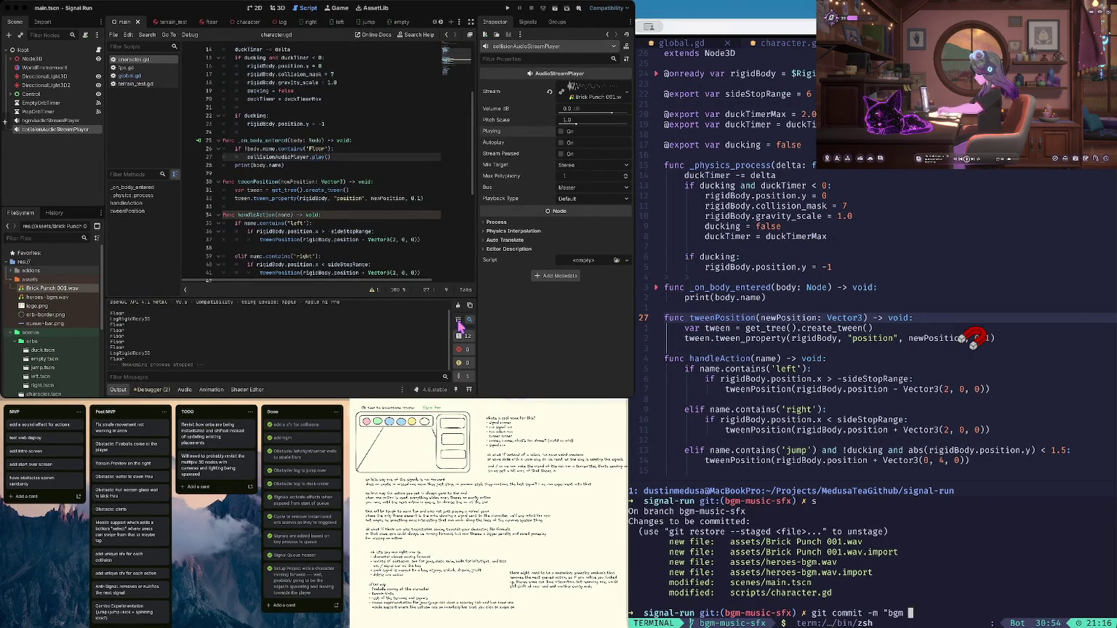
{"action": "type", "text": "and colli"}
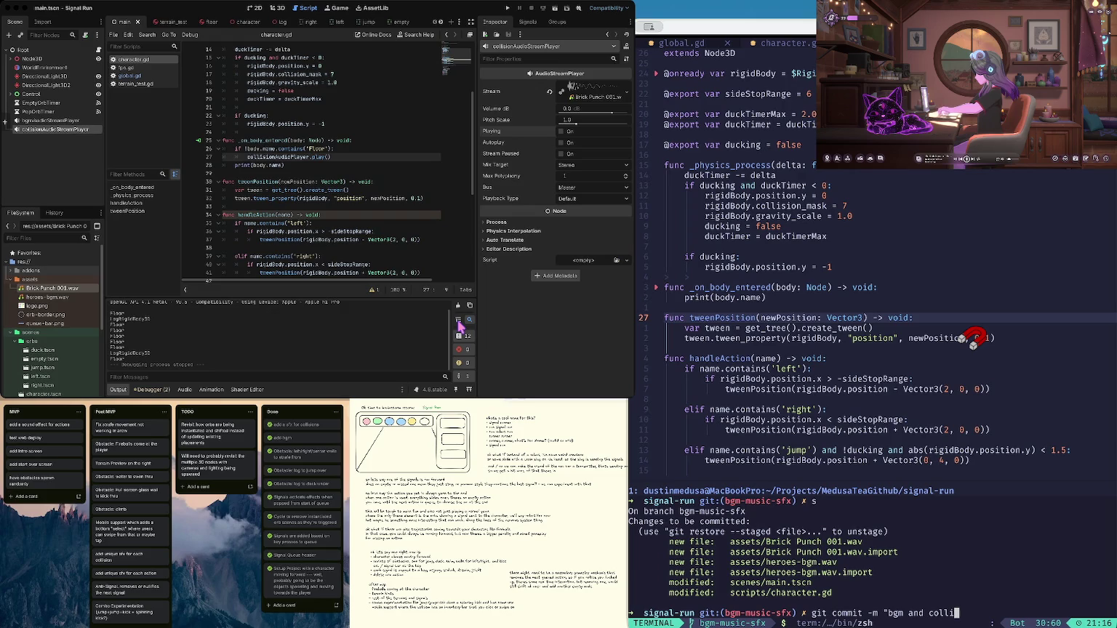
{"action": "type", "text": "sion sfx\""}
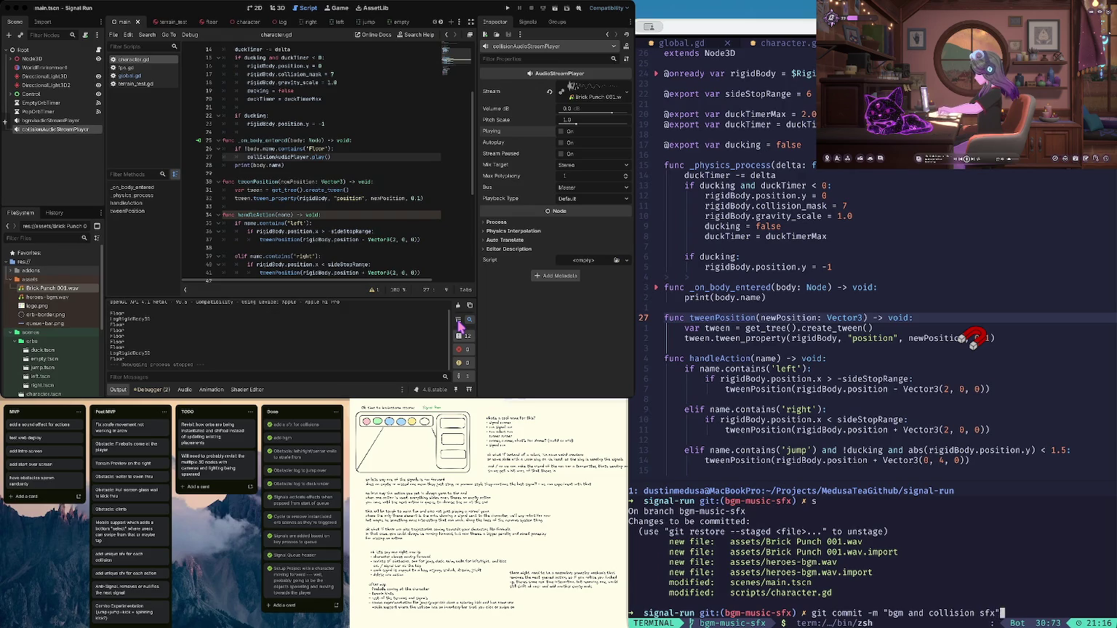
{"action": "key", "text": "Return"}
Push the branch, setting its upstream to origin bgm-music-sfx
{"action": "type", "text": "git push"}
{"action": "key", "text": "Return"}
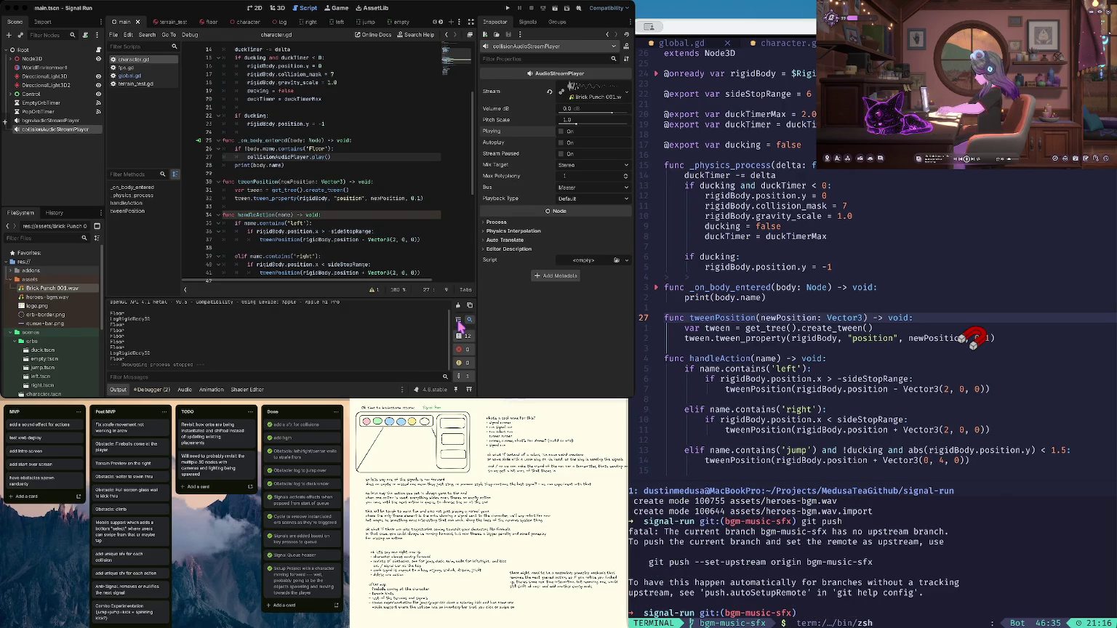
{"action": "type", "text": "git push --set-upstream origin bgm-music-sfx"}
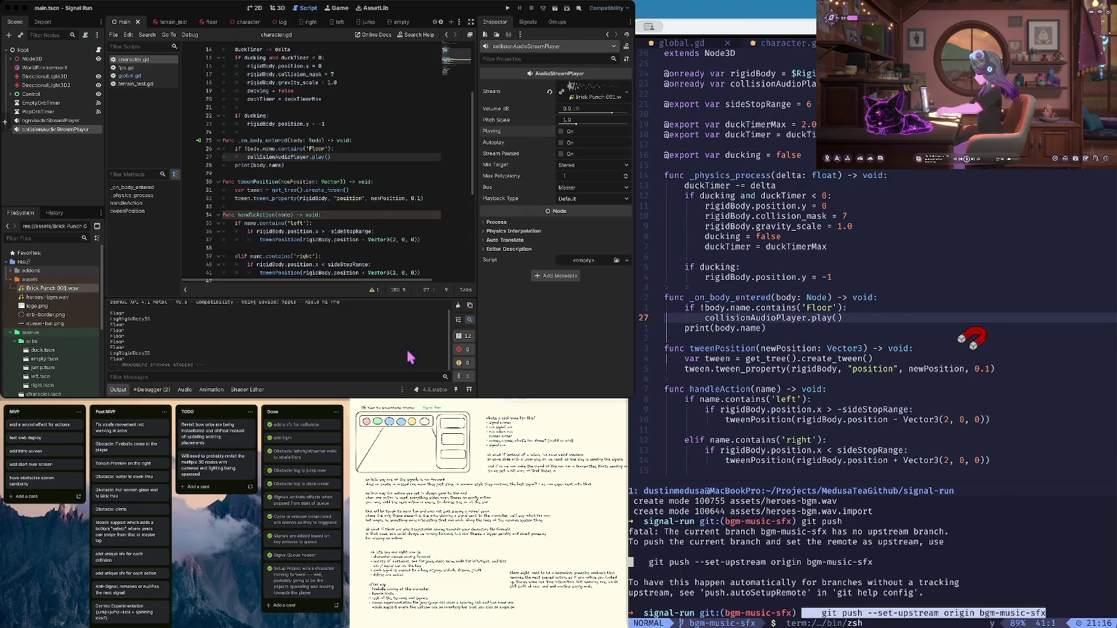
{"action": "key", "text": "Return"}
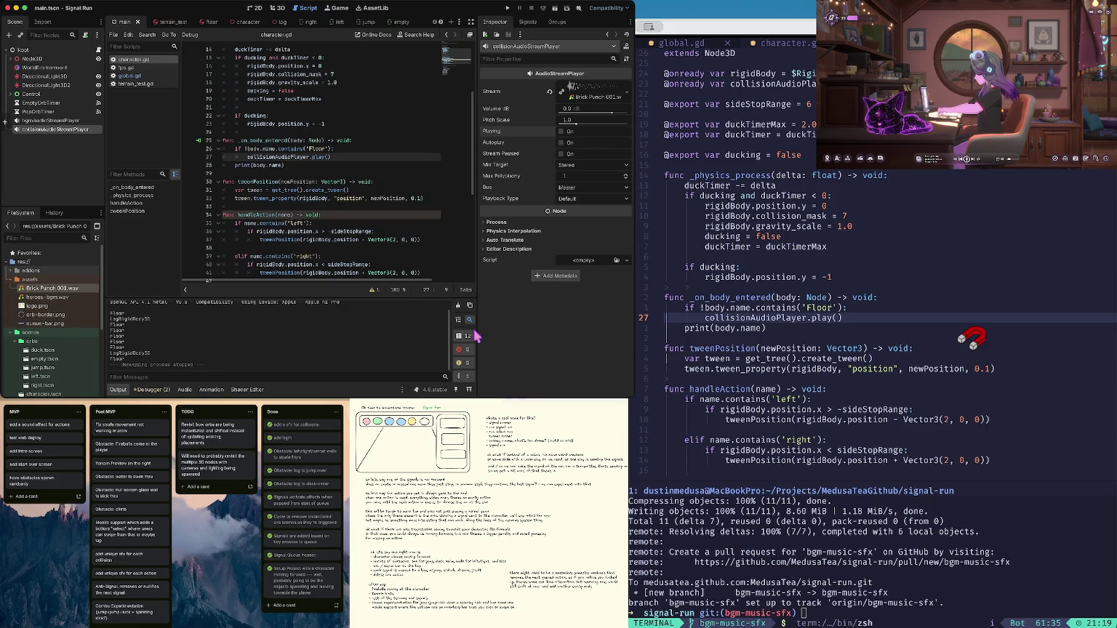
Confirm the bgm-music-sfx push finished and the branch tracks origin/bgm-music-sfx
{"action": "left_click", "coordinate": [371, 231]}
{"action": "left_click", "coordinate": [359, 165]}
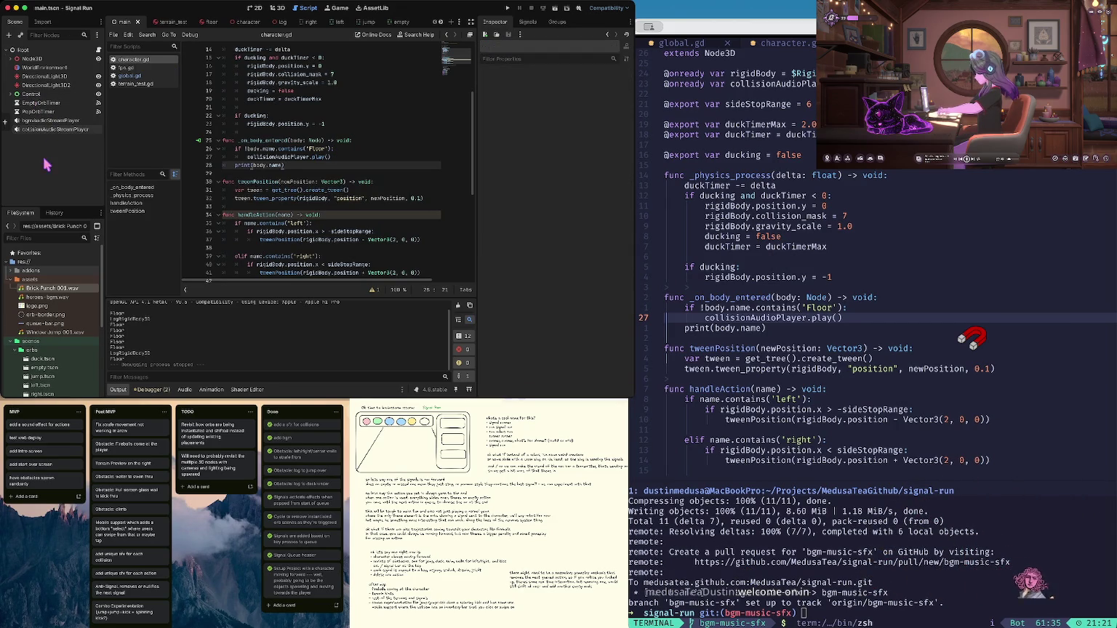
Add an AudioStreamPlayer child under Root and name it moveAudio
{"action": "right_click", "coordinate": [27, 49]}
{"action": "left_click", "coordinate": [94, 69]}
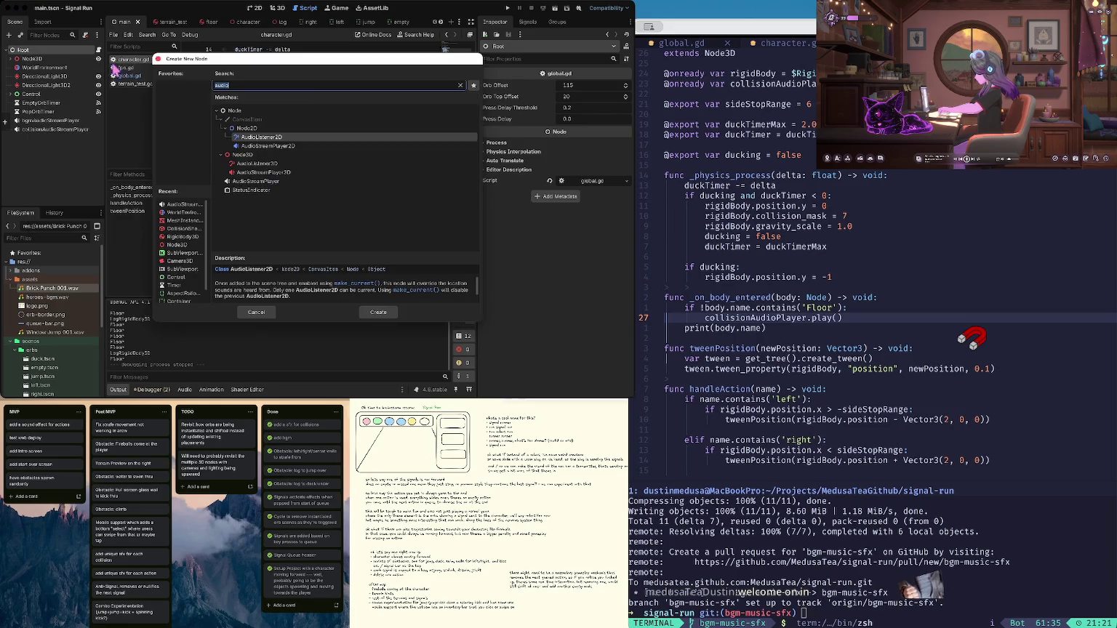
{"action": "left_click", "coordinate": [256, 181]}
{"action": "left_click", "coordinate": [378, 312]}
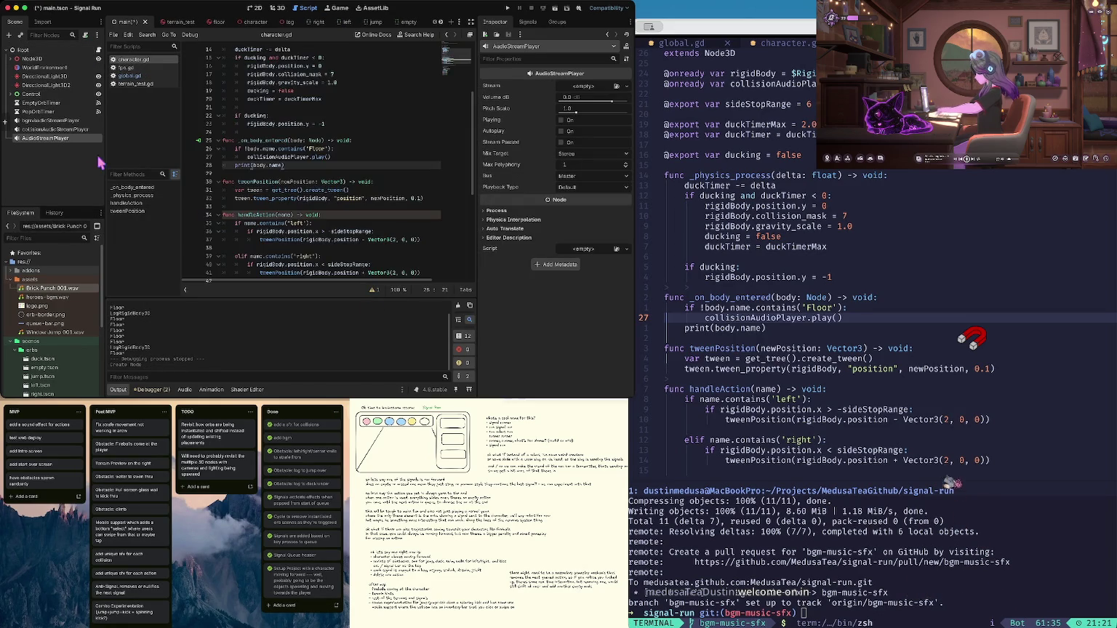
{"action": "double_click", "coordinate": [48, 140]}
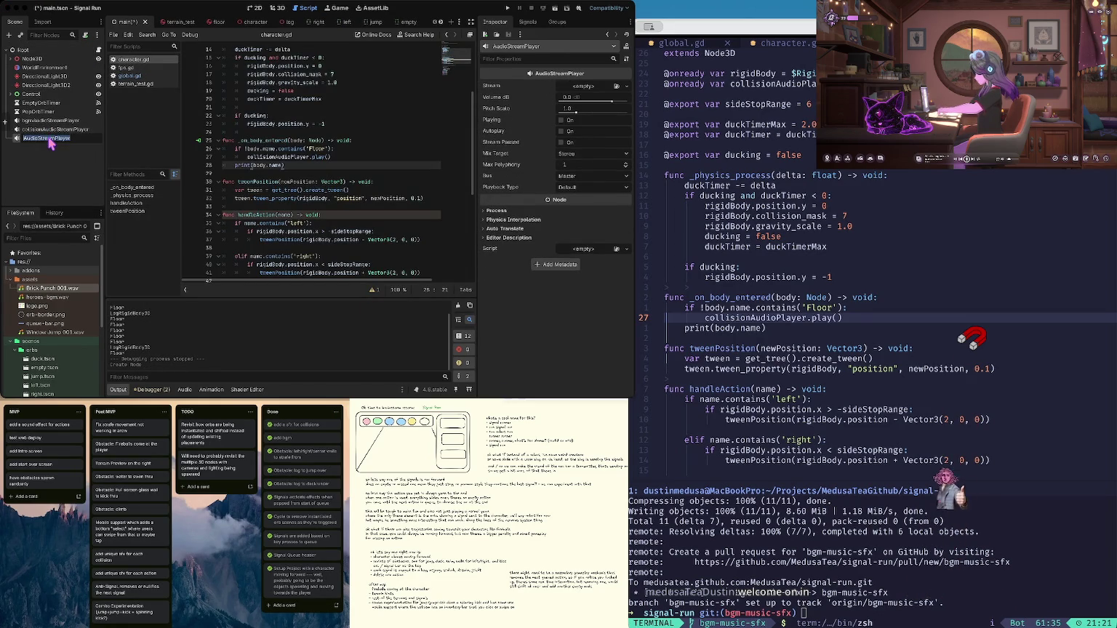
{"action": "key", "text": "Escape"}
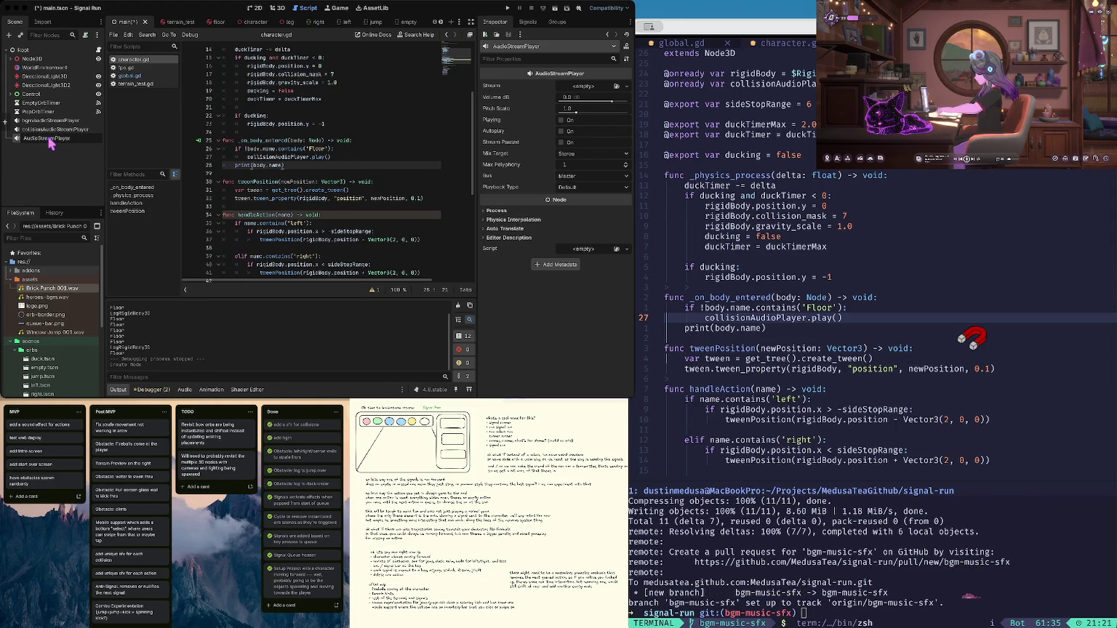
{"action": "type", "text": "move"}
{"action": "key", "text": "Return"}
{"action": "key", "text": "BackSpace"}
{"action": "key", "text": "BackSpace"}
{"action": "key", "text": "BackSpace"}
{"action": "key", "text": "BackSpace"}
{"action": "key", "text": "BackSpace"}
{"action": "key", "text": "Return"}
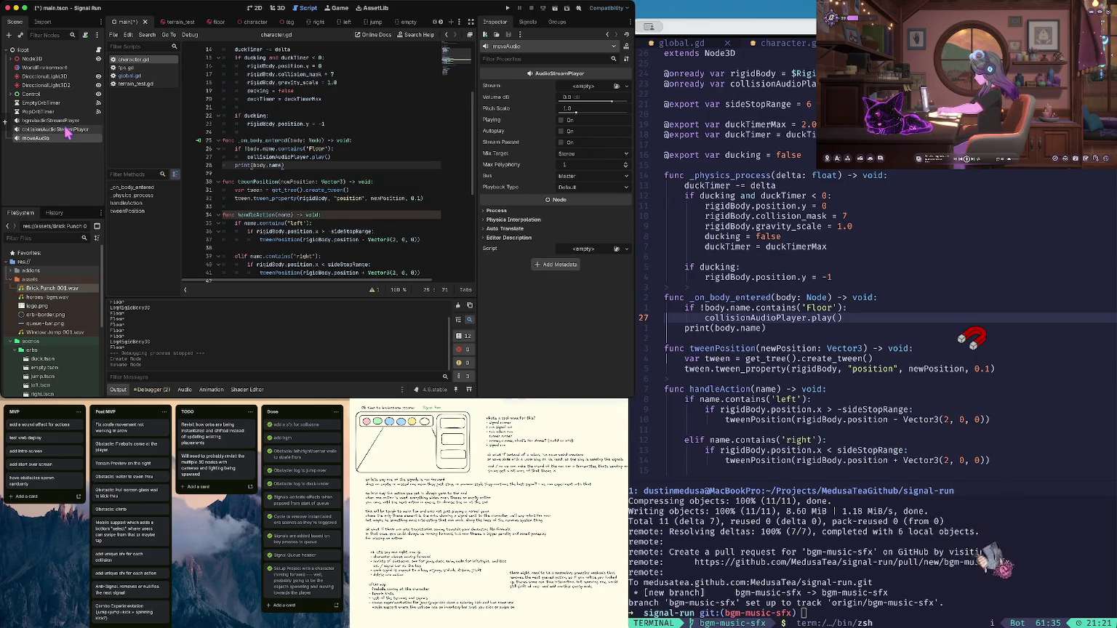
Rename the other two sound players to collisionAudio and bgmAudio
{"action": "left_click", "coordinate": [67, 129]}
{"action": "key", "text": "Return"}
{"action": "left_click", "coordinate": [51, 122]}
{"action": "left_click", "coordinate": [51, 124]}
{"action": "key", "text": "Right"}
{"action": "key", "text": "BackSpace"}
{"action": "key", "text": "BackSpace"}
{"action": "key", "text": "BackSpace"}
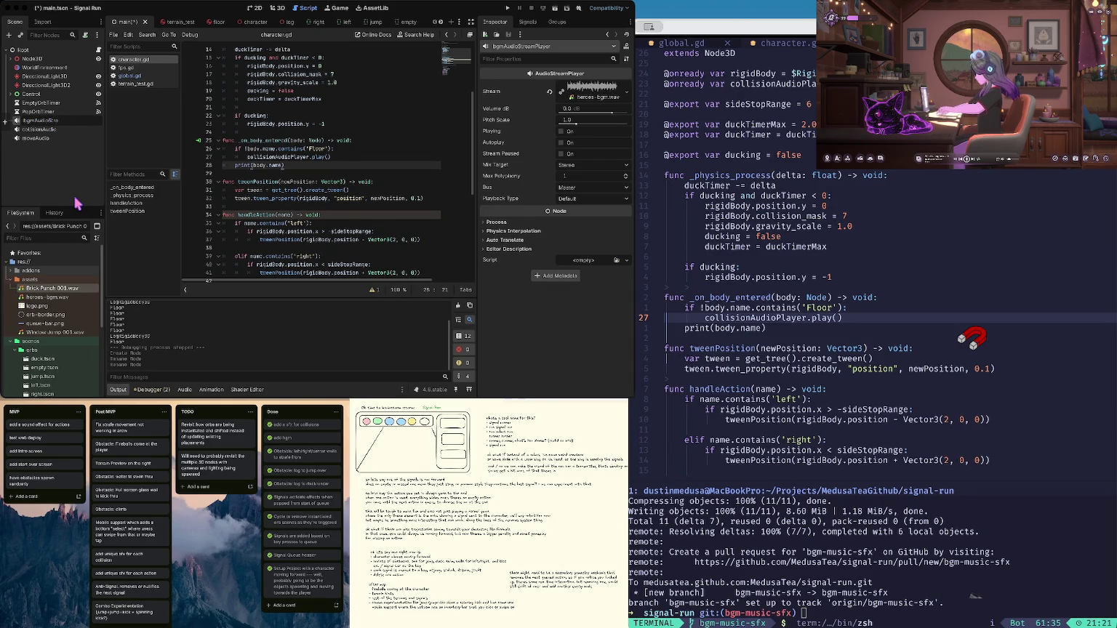
{"action": "scroll", "coordinate": [335, 90], "scroll_direction": "up", "scroll_amount": 5}
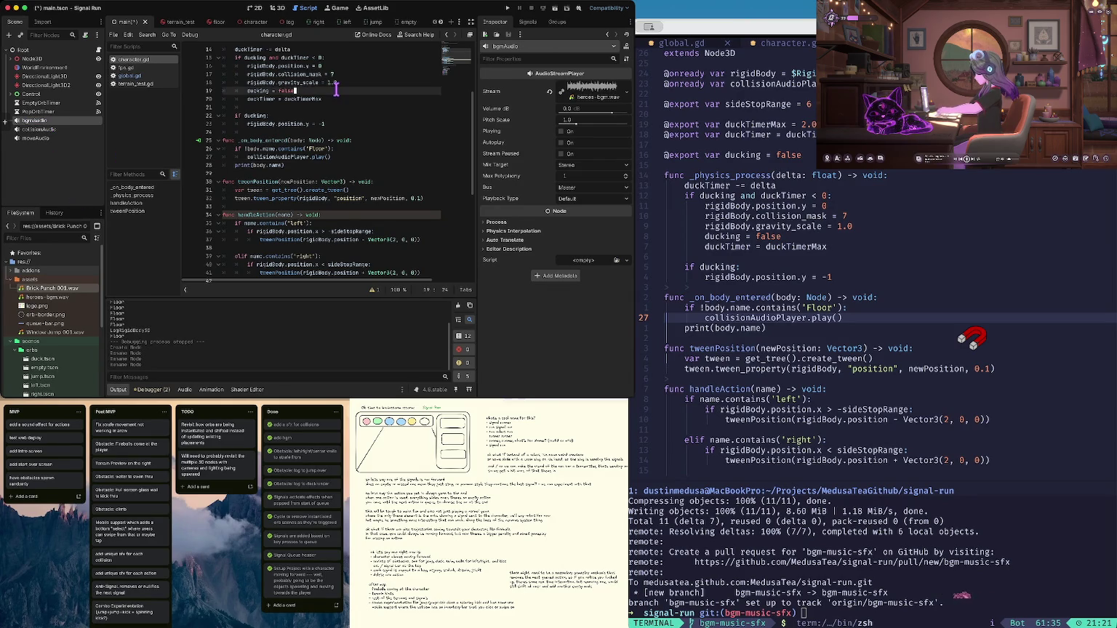
{"action": "left_click", "coordinate": [392, 76]}
{"action": "key", "text": "End"}
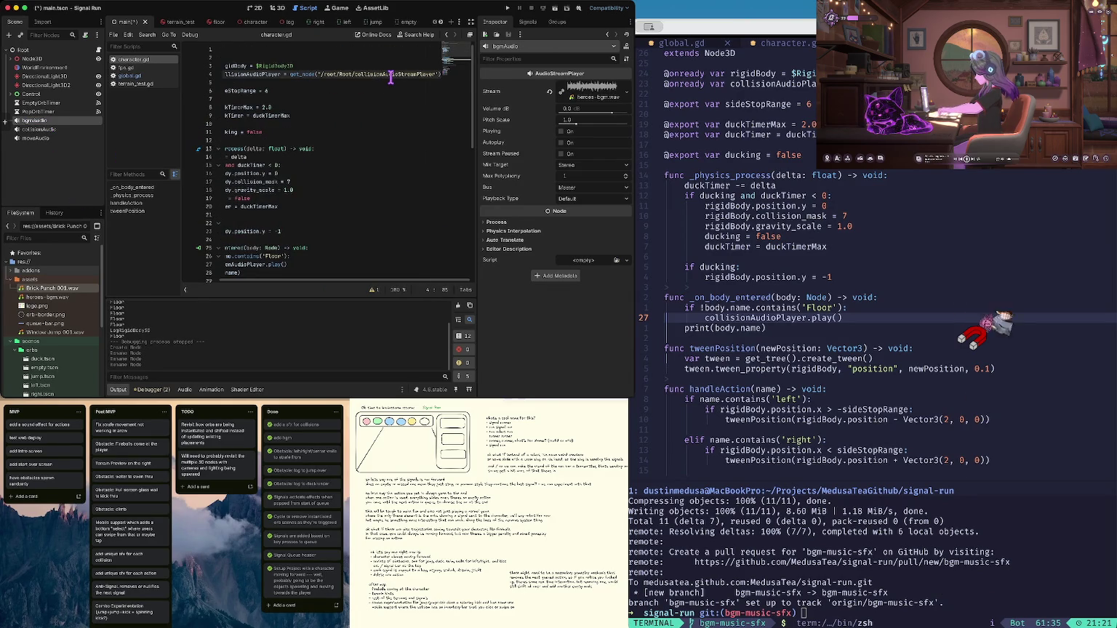
{"action": "key", "text": "alt+Left"}
{"action": "key", "text": "alt+Left"}
{"action": "key", "text": "alt+Left"}
{"action": "key", "text": "ctrl+shift+d"}
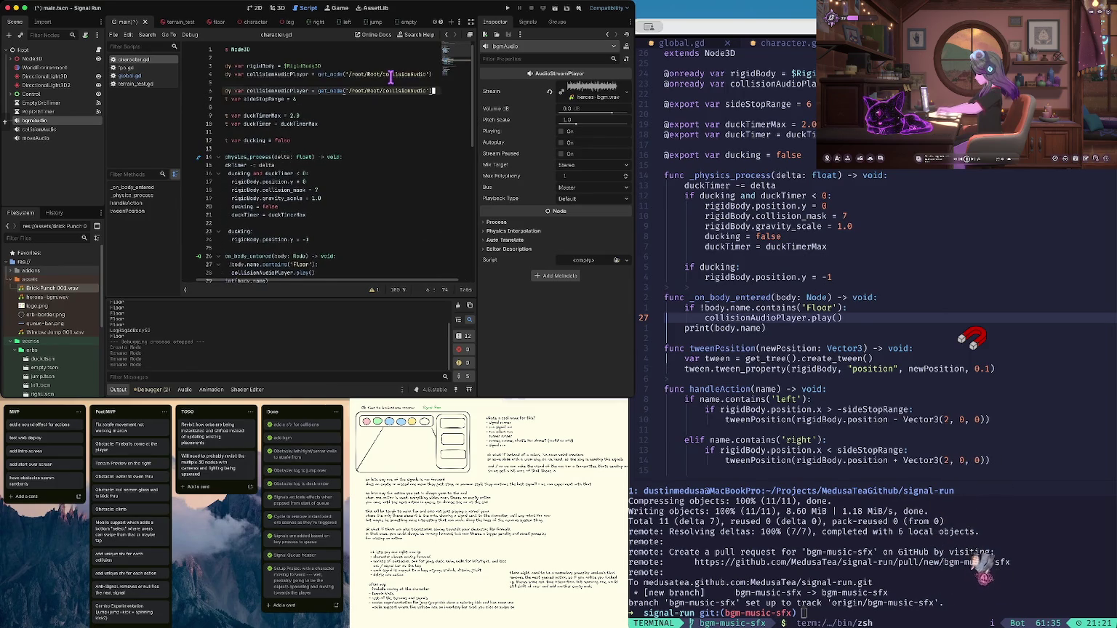
{"action": "key", "text": "Down"}
{"action": "key", "text": "Up"}
{"action": "key", "text": "alt+Right"}
{"action": "key", "text": "alt+Right"}
{"action": "key", "text": "alt+Right"}
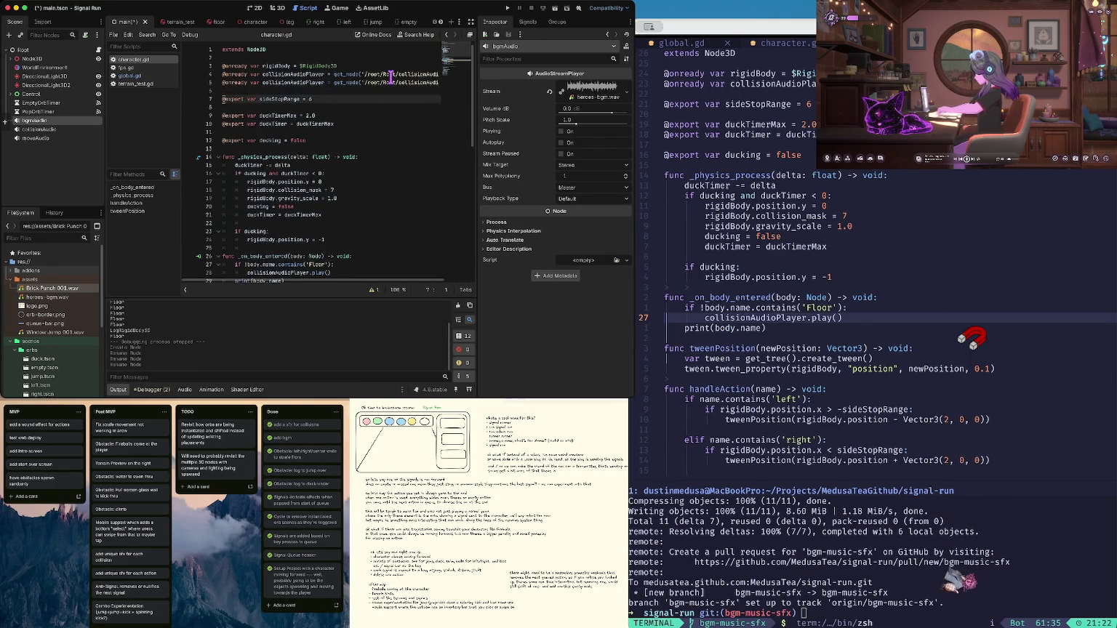
{"action": "key", "text": "Right"}
{"action": "key", "text": "Right"}
{"action": "key", "text": "Right"}
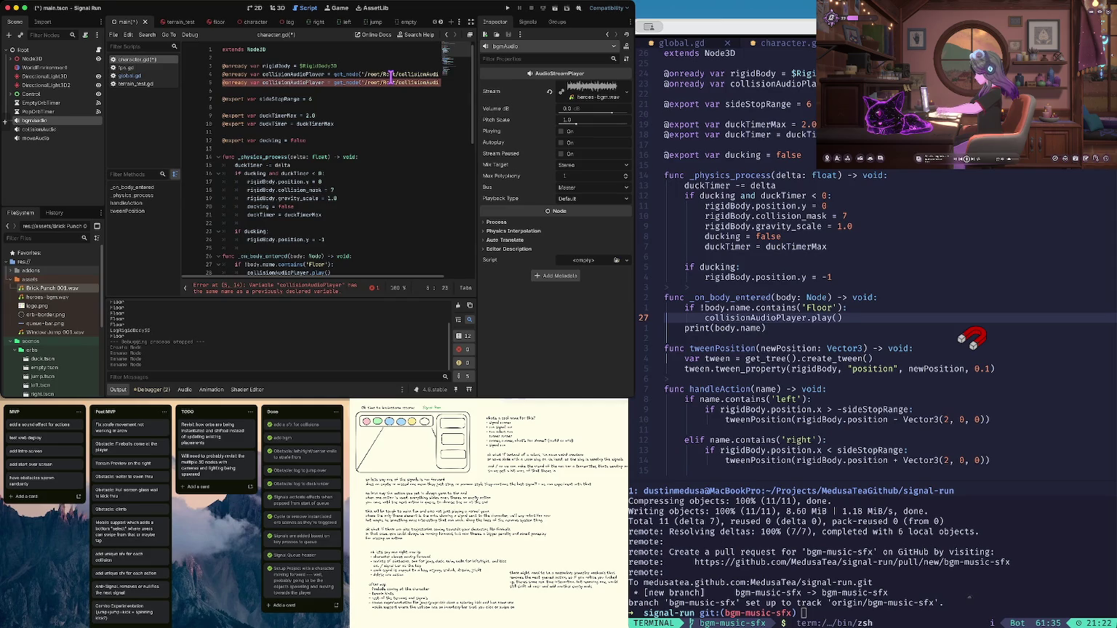
{"action": "key", "text": "alt+BackSpace"}
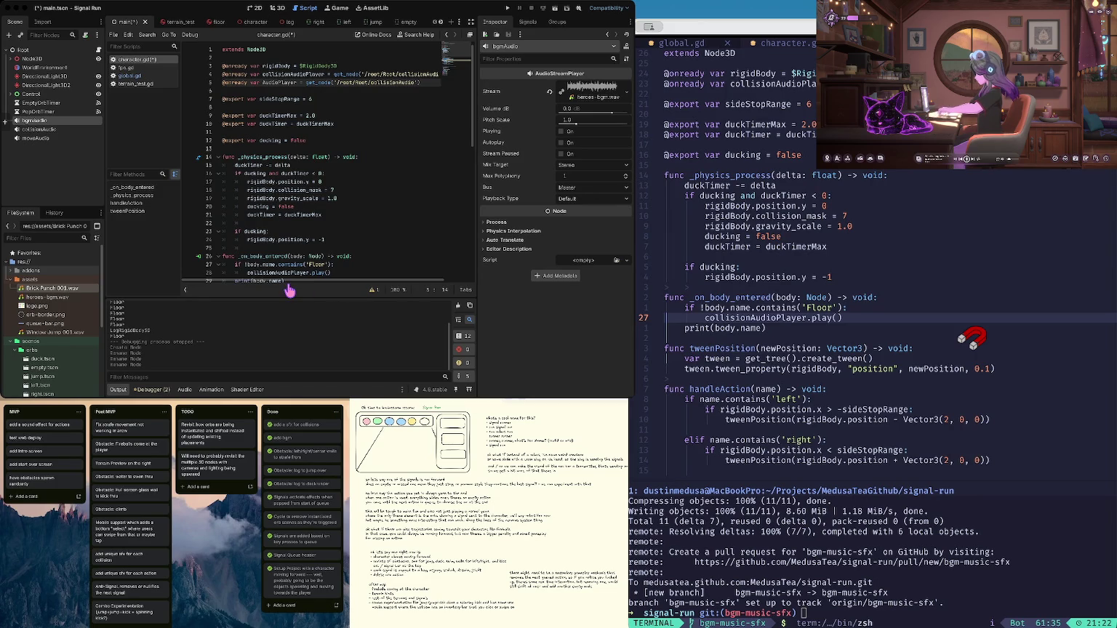
Point the copy at /root/Root/moveAudio, name it moveAudioPlayer, and save character.gd
{"action": "left_click", "coordinate": [412, 82]}
{"action": "key", "text": "alt+BackSpace"}
{"action": "type", "text": "moveAudio"}
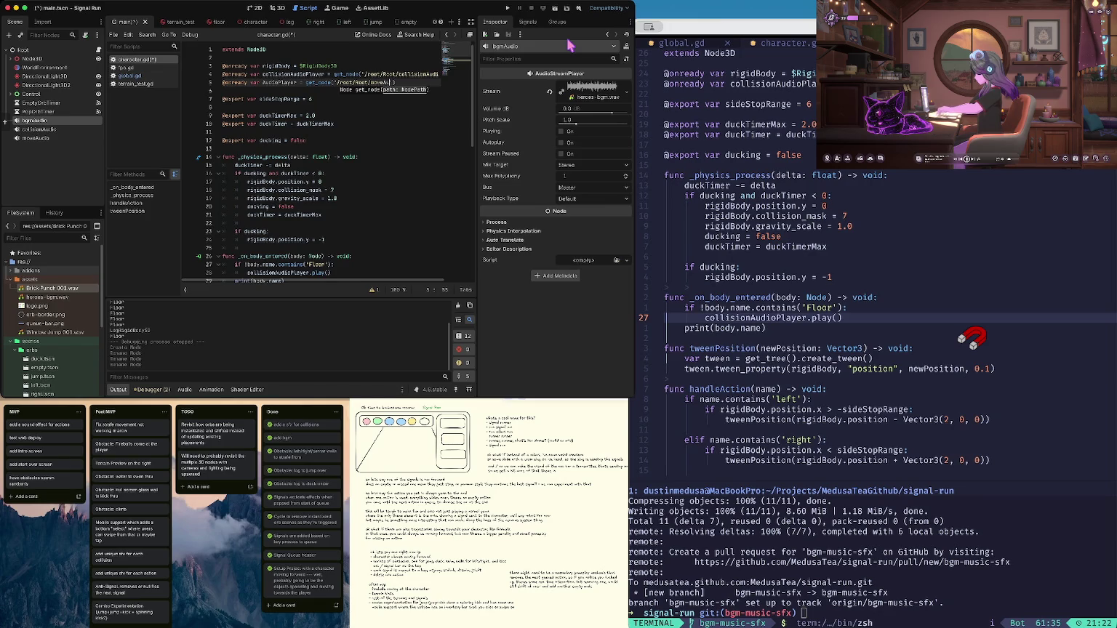
{"action": "key", "text": "alt+Left"}
{"action": "key", "text": "alt+Left"}
{"action": "key", "text": "alt+Left"}
{"action": "type", "text": "move"}
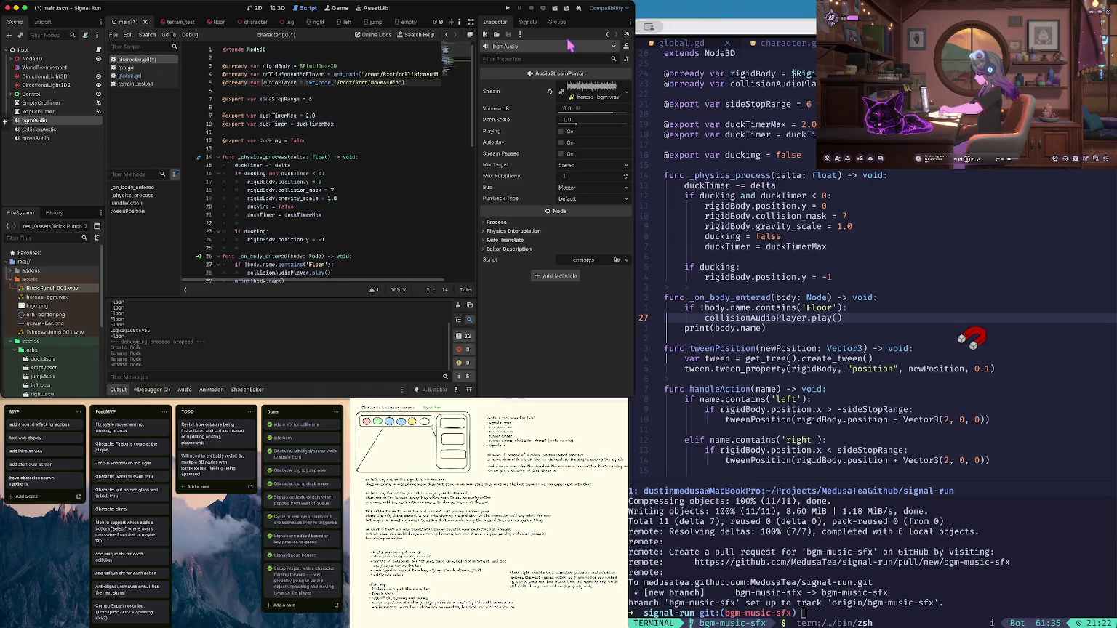
{"action": "key", "text": "alt+Left"}
{"action": "key", "text": "alt+Left"}
{"action": "key", "text": "alt+Left"}
{"action": "key", "text": "super+s"}
{"action": "key", "text": "Down"}
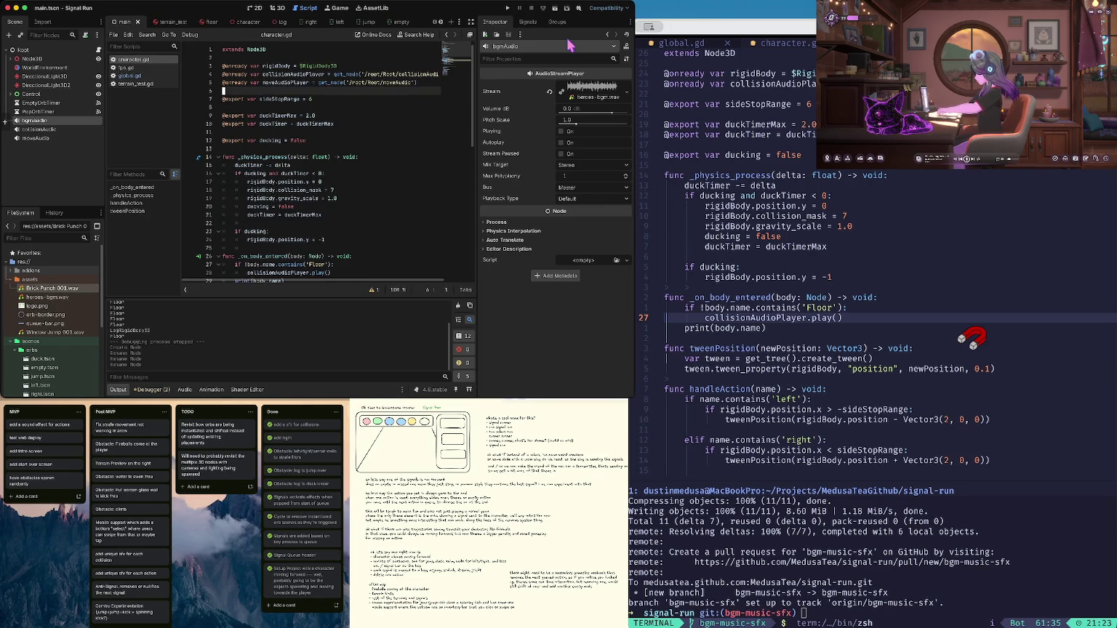
{"action": "key", "text": "Up"}
{"action": "key", "text": "Up"}
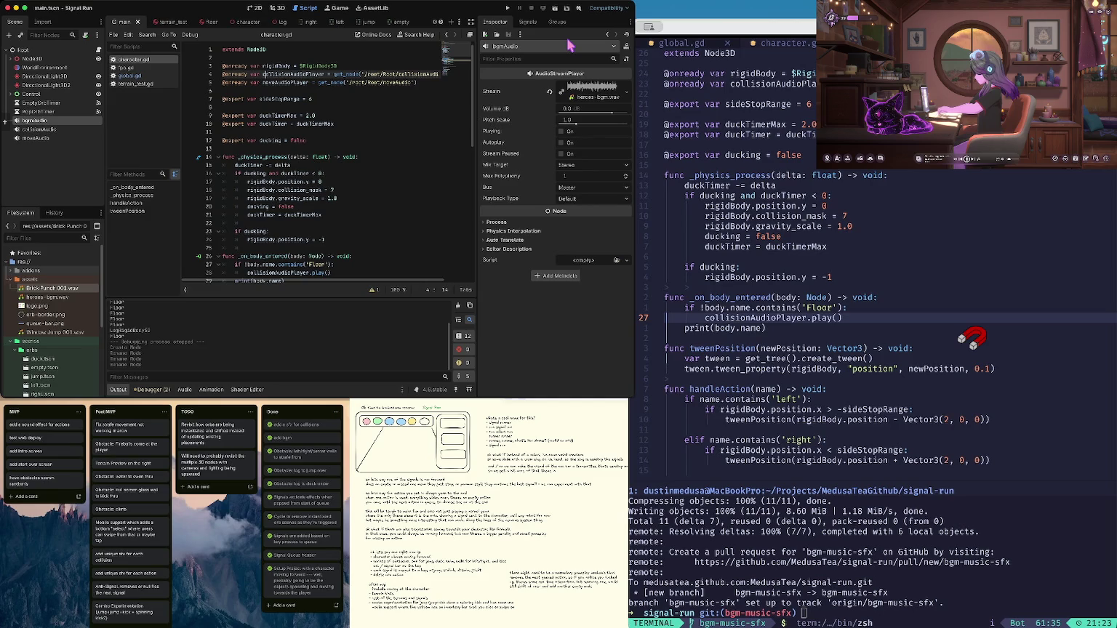
{"action": "key", "text": "Down"}
{"action": "key", "text": "Down"}
{"action": "key", "text": "Down"}
{"action": "key", "text": "Up"}
Add moveAudioPlayer.play() below the tween_property line in tweenPosition and save the script
{"action": "key", "text": "Down"}
{"action": "key", "text": "Down"}
{"action": "key", "text": "Down"}
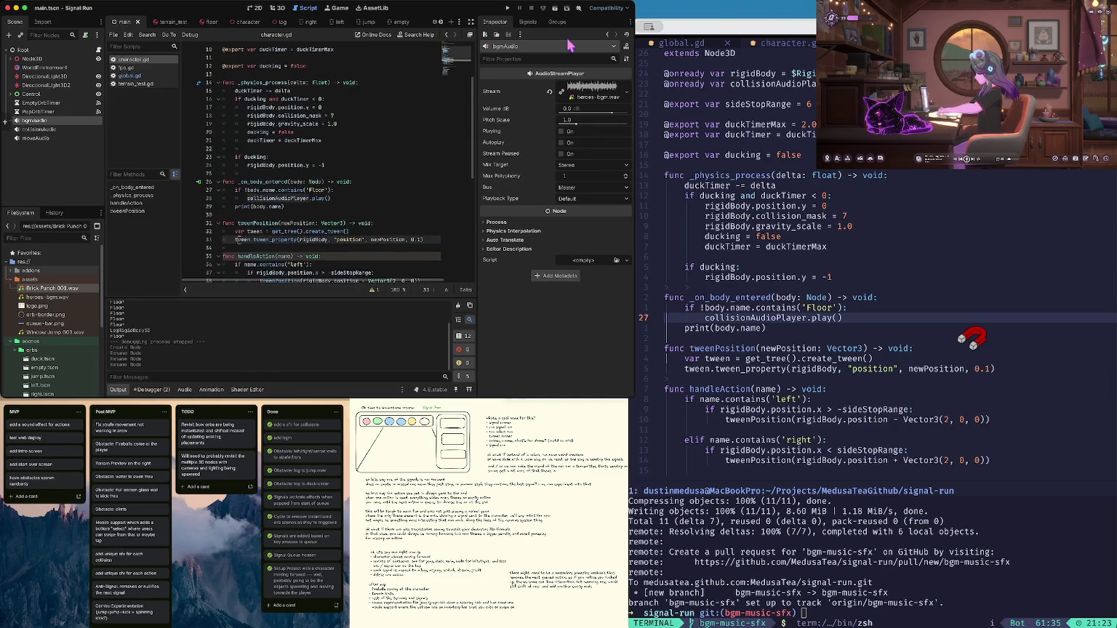
{"action": "key", "text": "Down"}
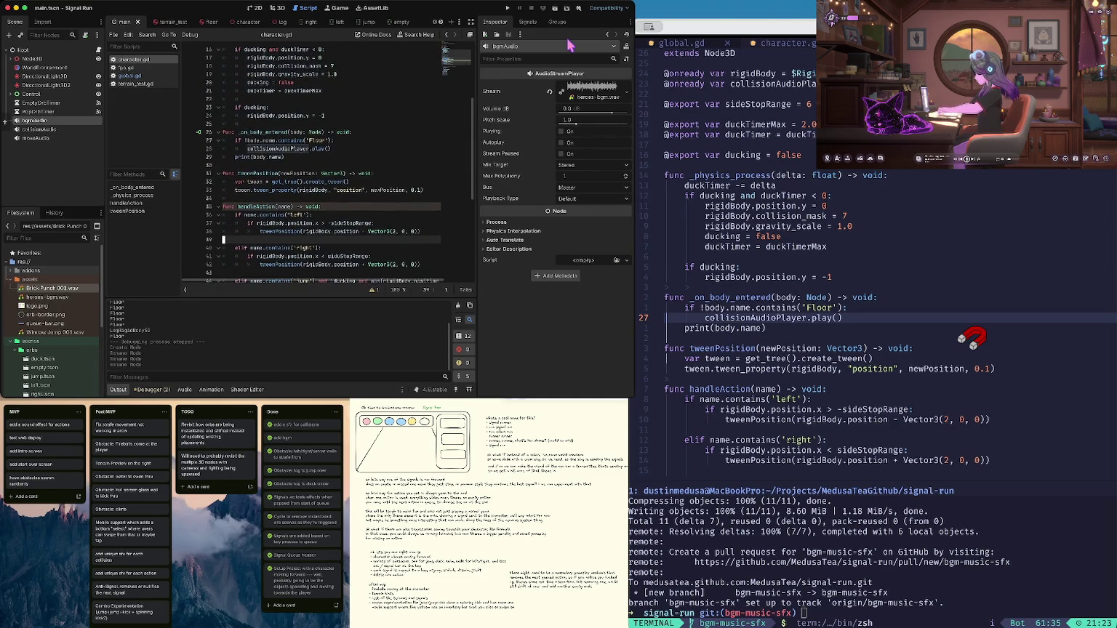
{"action": "key", "text": "Down"}
{"action": "key", "text": "Down"}
{"action": "key", "text": "Down"}
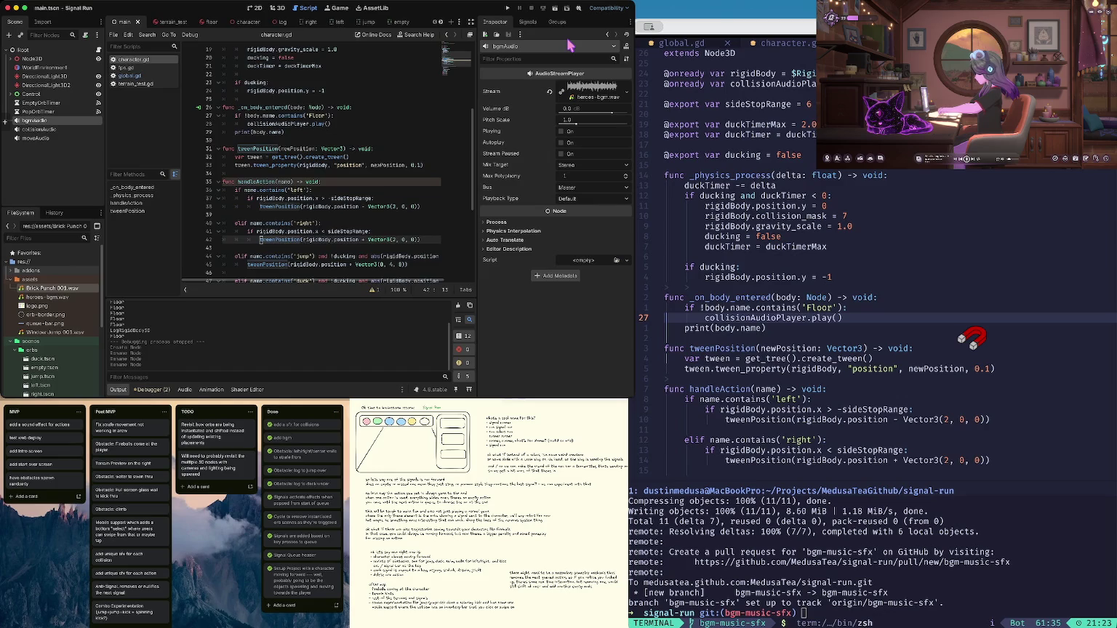
{"action": "key", "text": "Up"}
{"action": "key", "text": "Up"}
{"action": "key", "text": "Up"}
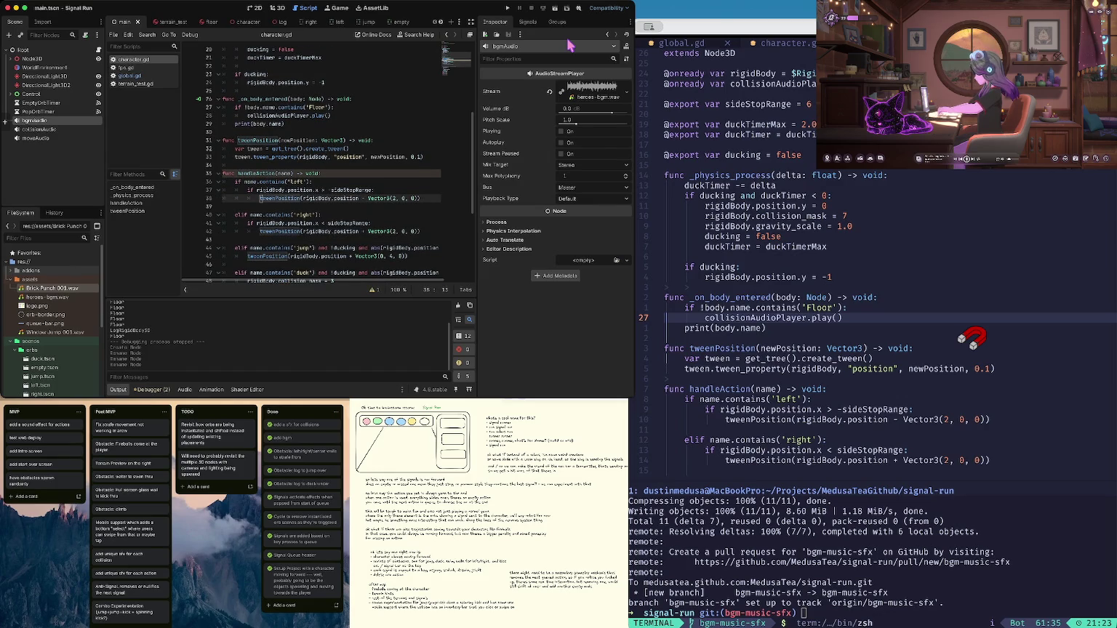
{"action": "key", "text": "Down"}
{"action": "key", "text": "Down"}
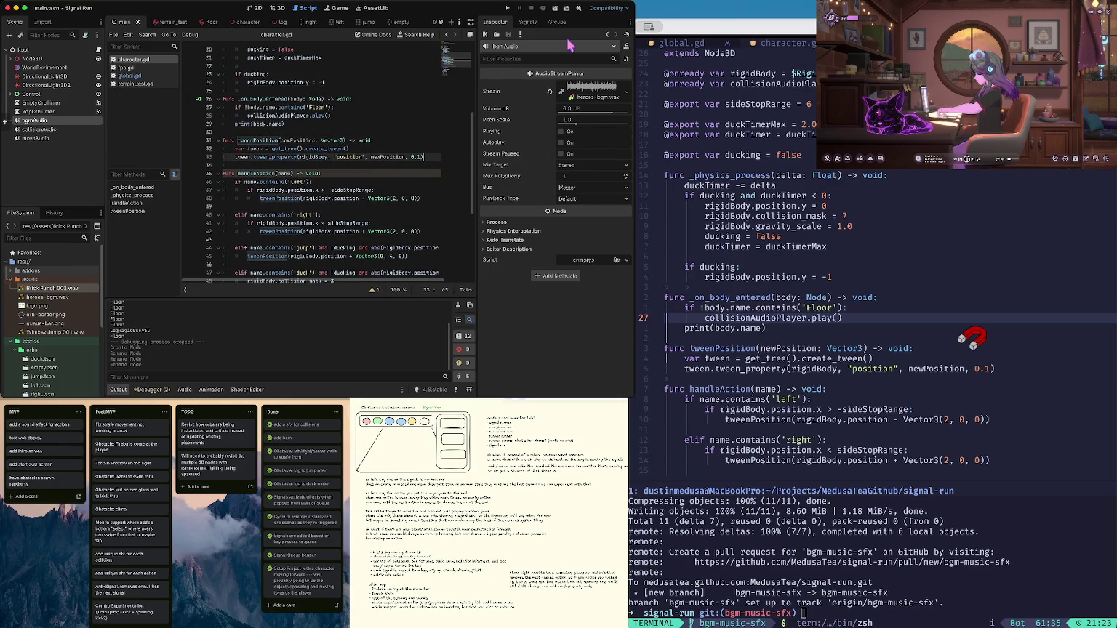
{"action": "key", "text": "ctrl+v"}
{"action": "key", "text": "shift+Tab"}
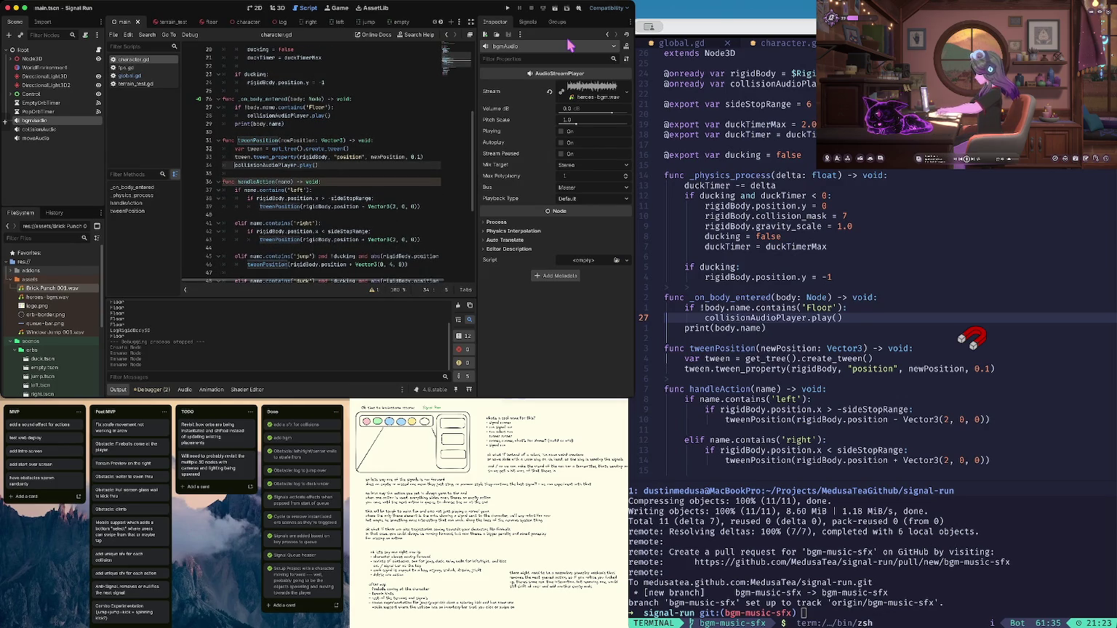
{"action": "key", "text": "Right"}
{"action": "key", "text": "Right"}
{"action": "key", "text": "Right"}
{"action": "key", "text": "Right"}
{"action": "key", "text": "Right"}
{"action": "key", "text": "Right"}
{"action": "key", "text": "alt+BackSpace"}
{"action": "type", "text": "move"}
{"action": "key", "text": "alt+Left"}
{"action": "key", "text": "super+s"}
Run the game briefly to test the move sound, then stop it
{"action": "key", "text": "super+b"}
{"action": "left_click", "coordinate": [532, 11]}
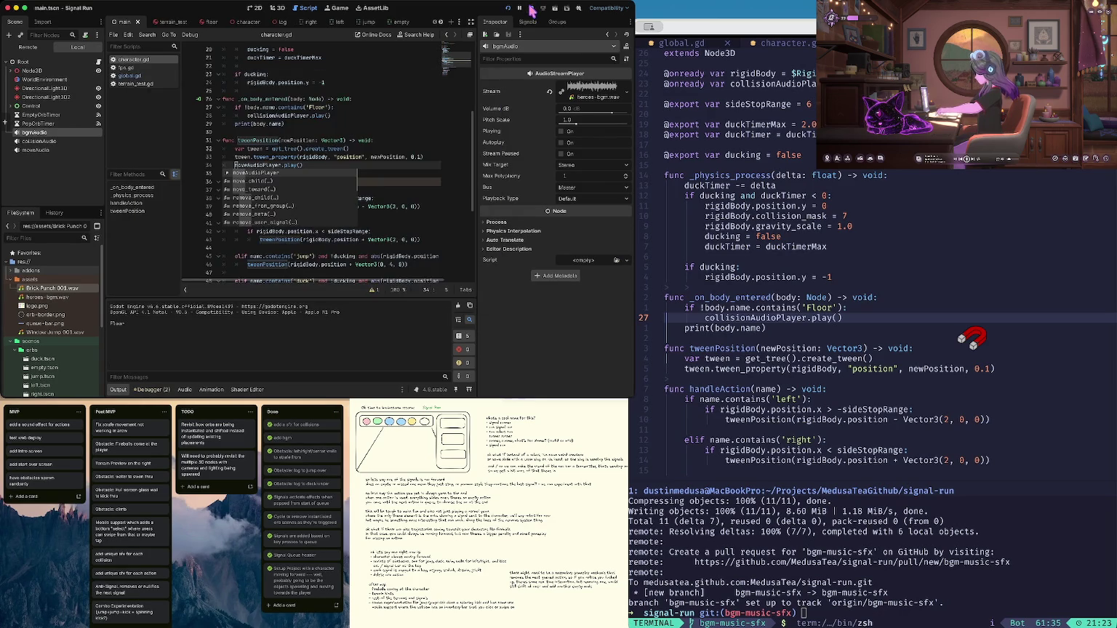
{"action": "left_click", "coordinate": [45, 139]}
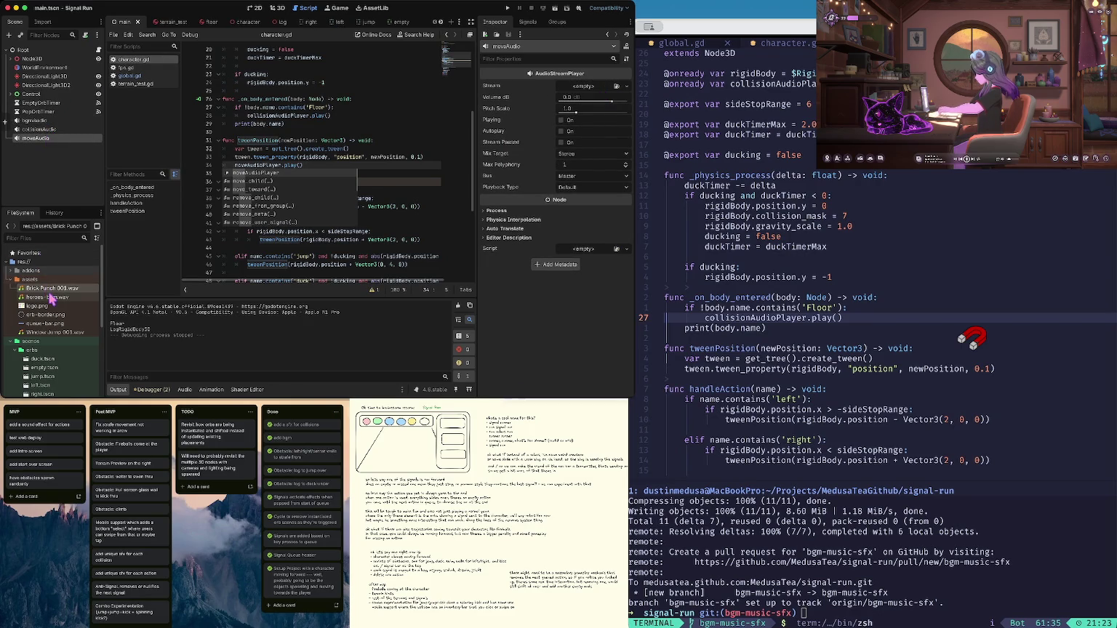
Assign Window Jump 001.wav as moveAudio's Stream, save the scene, and run the game
{"action": "left_click", "coordinate": [56, 333]}
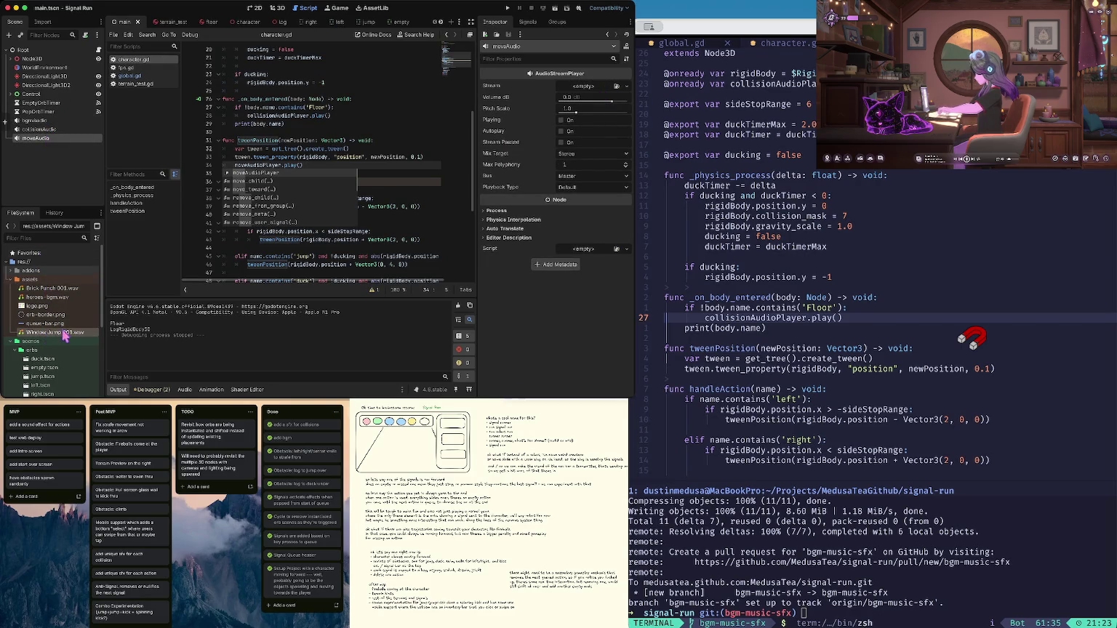
{"action": "left_click_drag", "start_coordinate": [57, 336], "coordinate": [44, 144]}
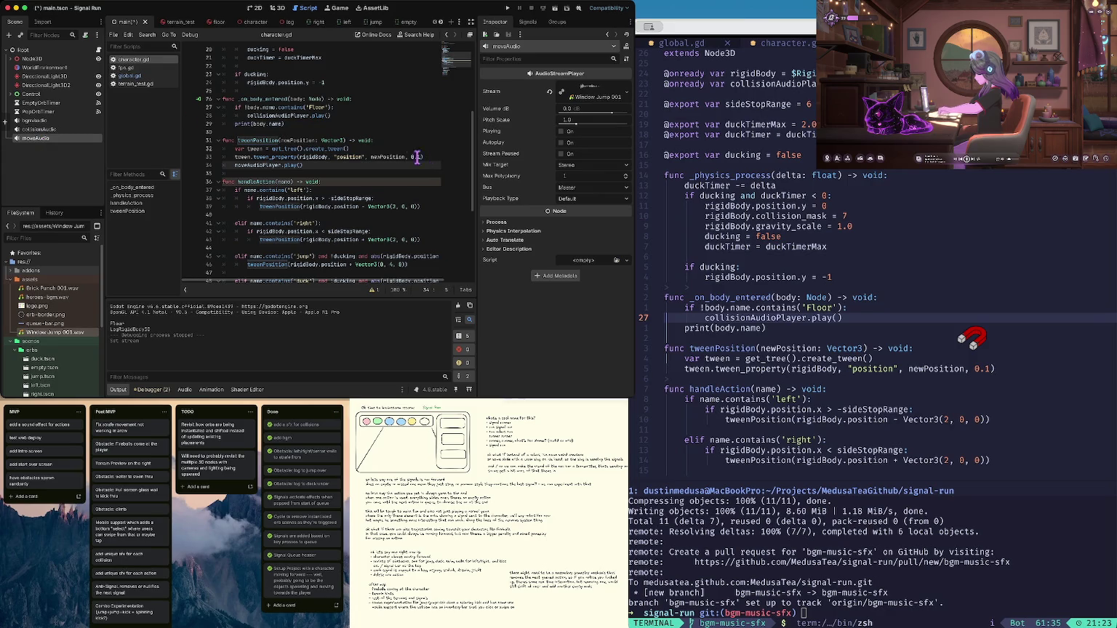
{"action": "key", "text": "ctrl+s"}
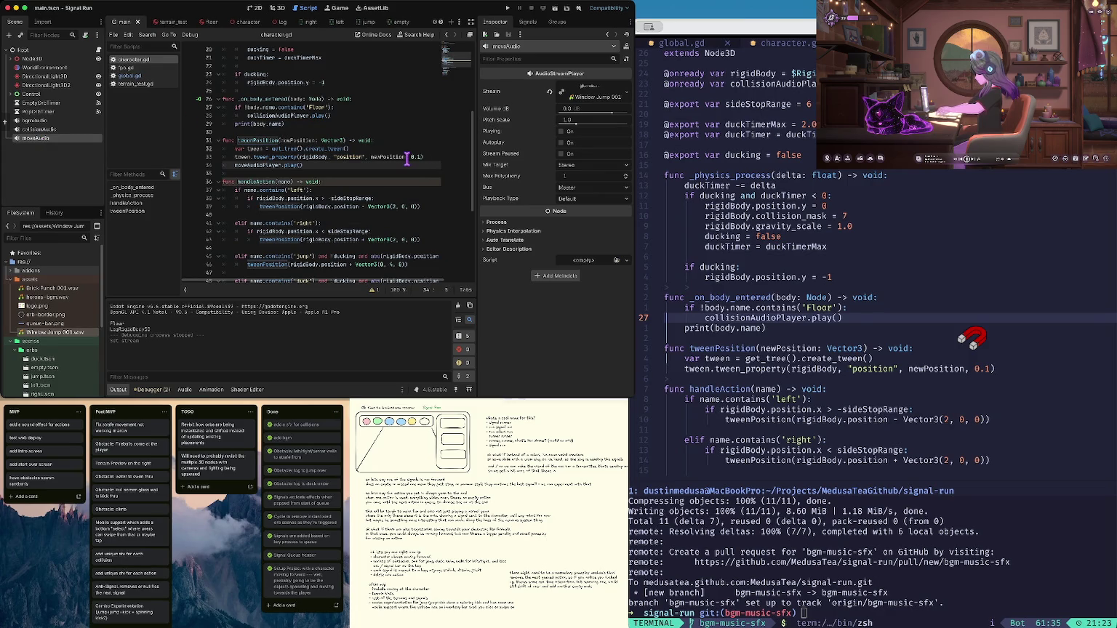
{"action": "key", "text": "ctrl+b"}
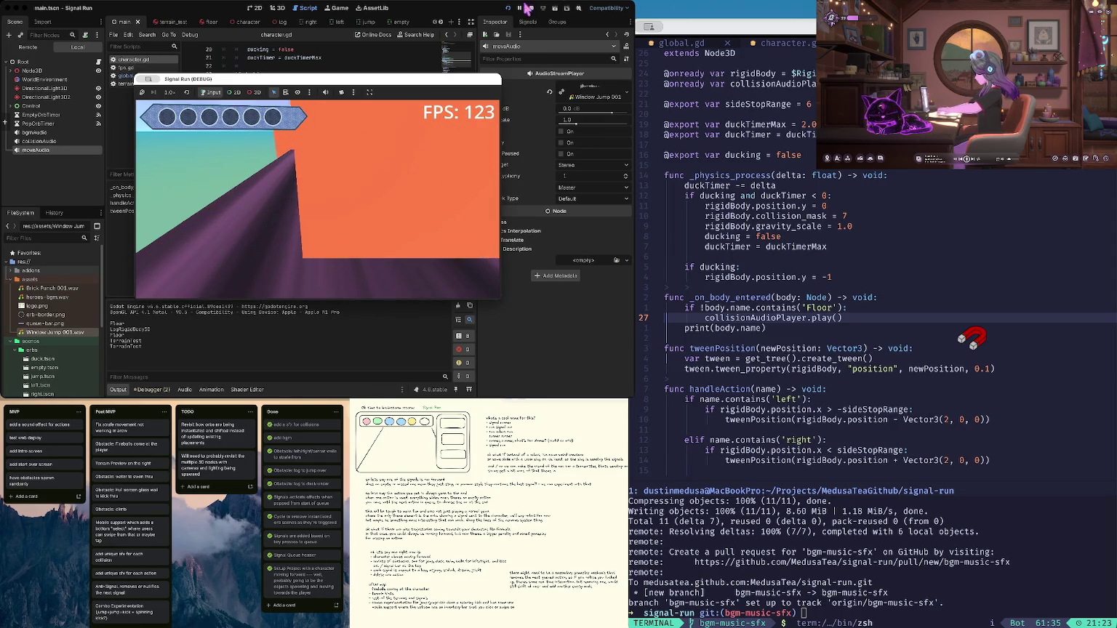
Lower the moveAudio volume, save, and check it in a quick test run
{"action": "left_click", "coordinate": [528, 8]}
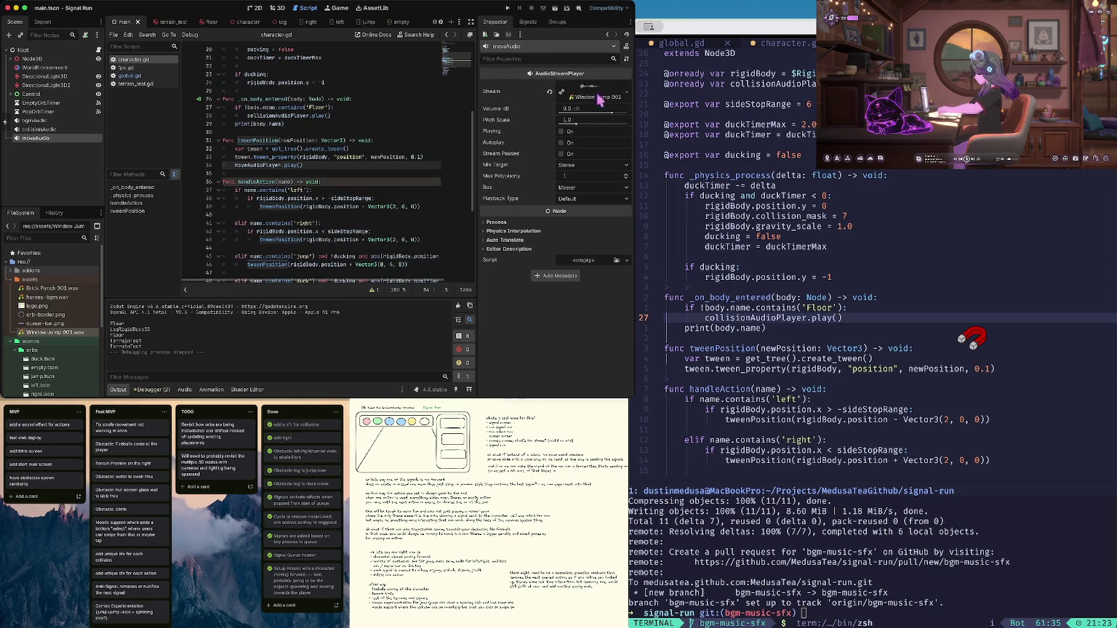
{"action": "left_click_drag", "start_coordinate": [611, 115], "coordinate": [598, 116]}
{"action": "key", "text": "ctrl+s"}
{"action": "key", "text": "F5"}
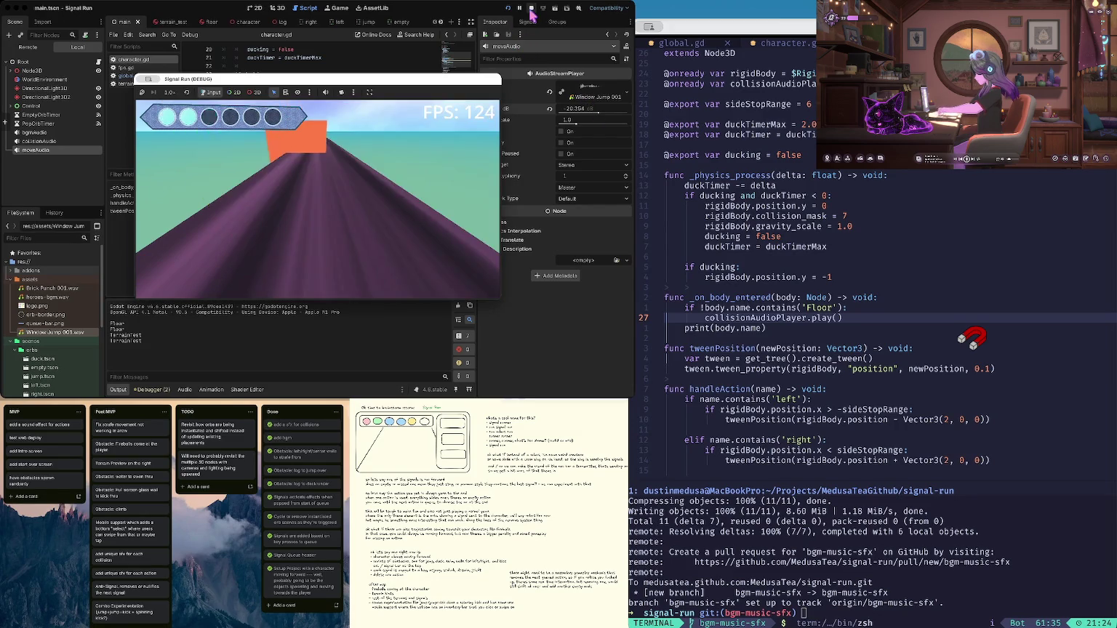
{"action": "left_click", "coordinate": [531, 9]}
Preview the jump sound while settling moveAudio's Volume dB around -9.76
{"action": "left_click", "coordinate": [550, 109]}
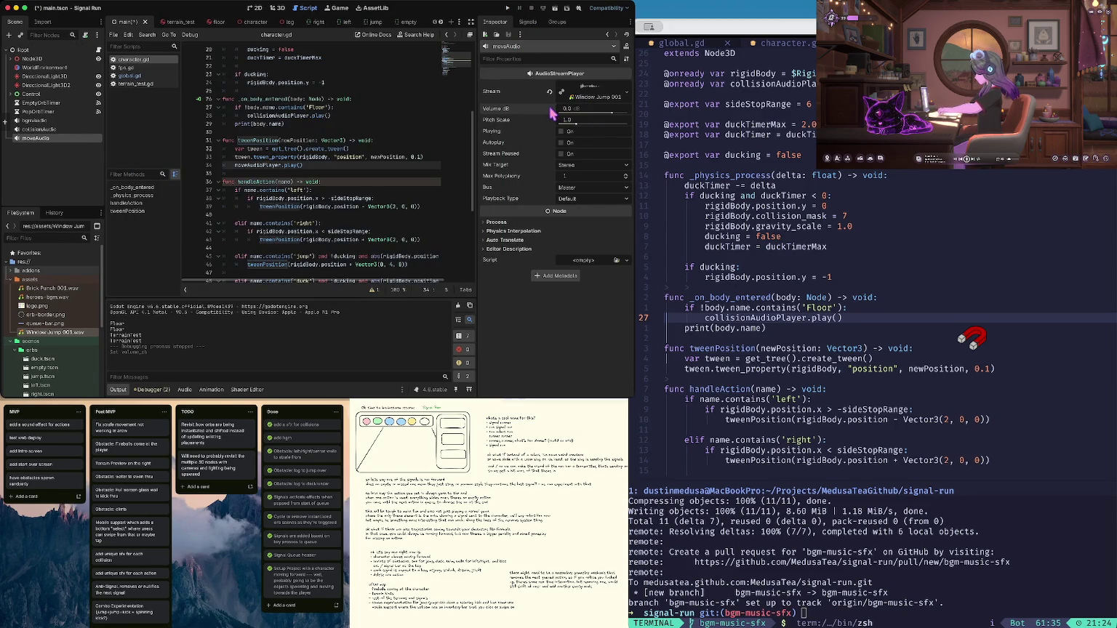
{"action": "left_click", "coordinate": [561, 132]}
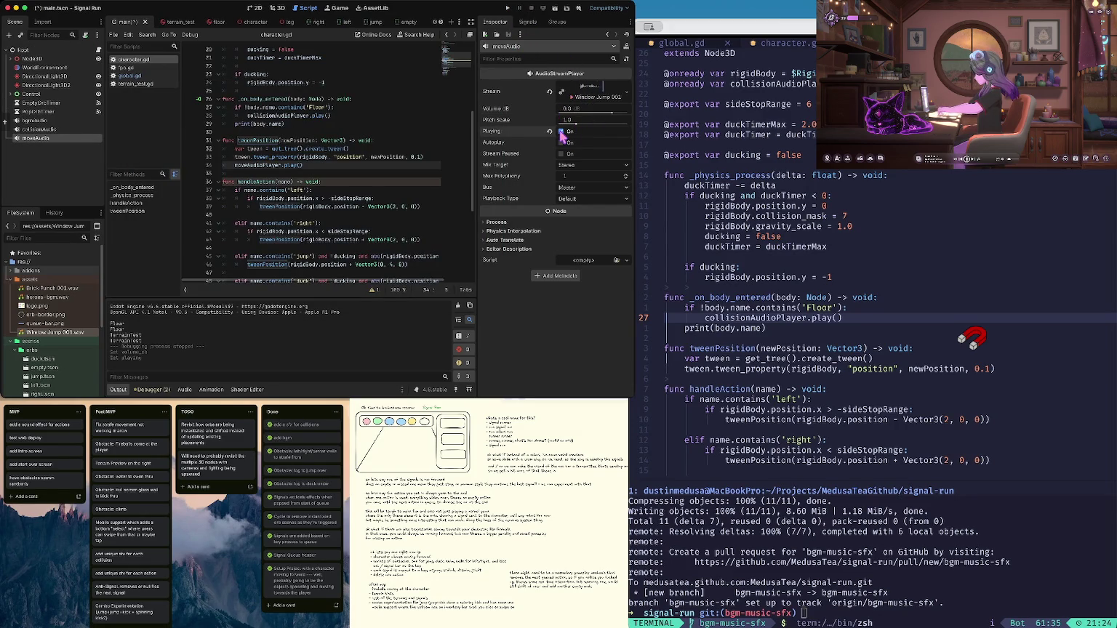
{"action": "left_click", "coordinate": [586, 112]}
{"action": "left_click_drag", "start_coordinate": [613, 115], "coordinate": [603, 116]}
{"action": "left_click", "coordinate": [561, 132]}
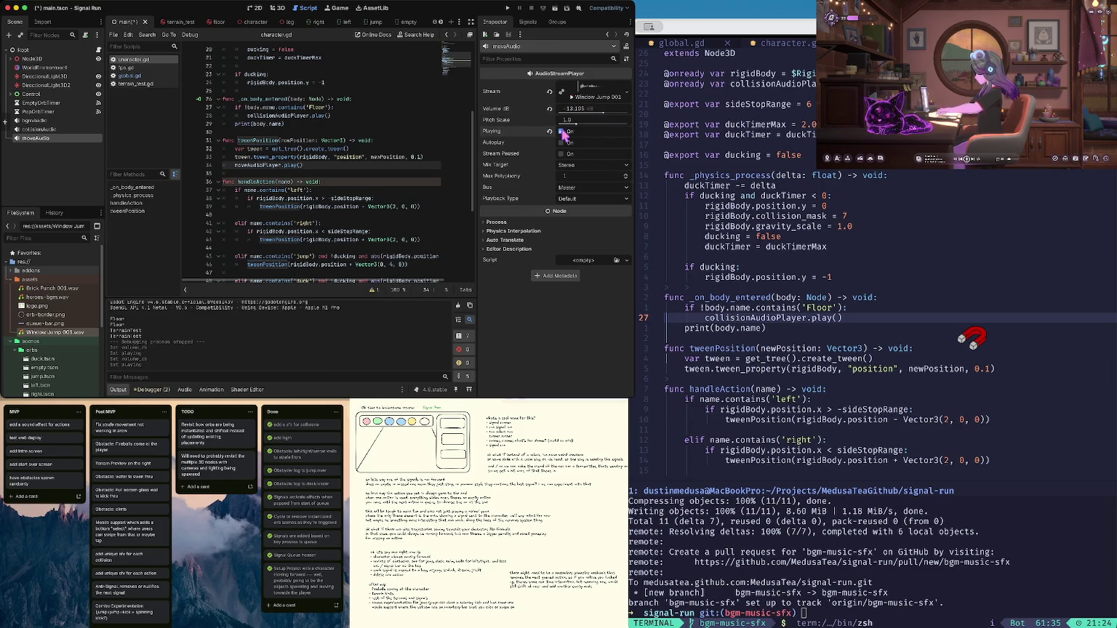
{"action": "left_click_drag", "start_coordinate": [597, 115], "coordinate": [604, 114]}
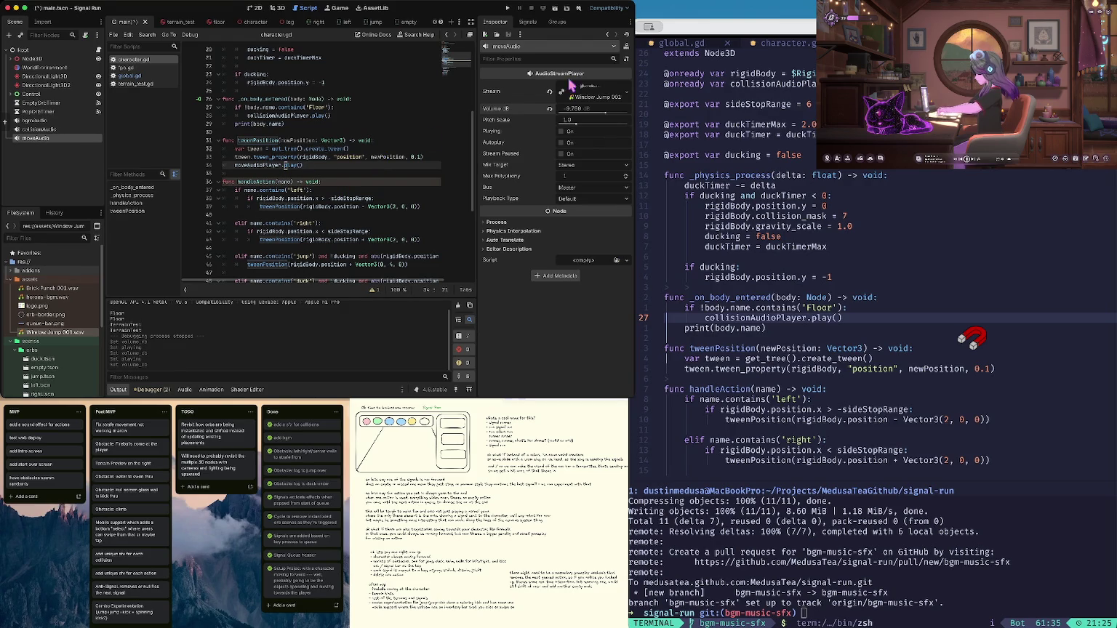
{"action": "left_click", "coordinate": [560, 132]}
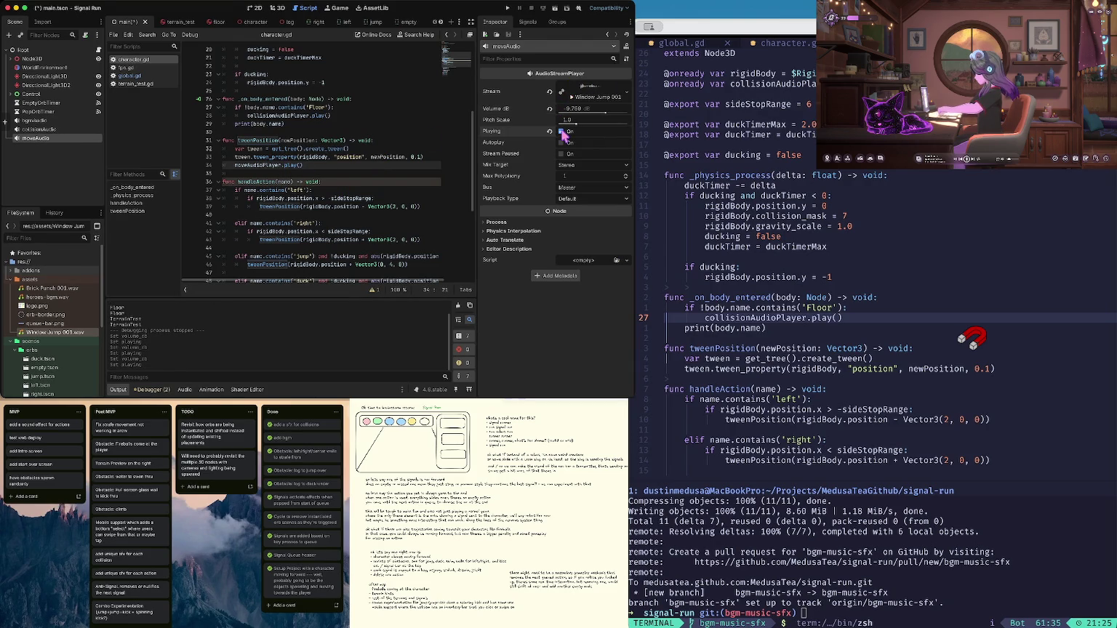
Save the scene and briefly run the game to test the sounds
{"action": "key", "text": "ctrl+s"}
{"action": "key", "text": "super+b"}
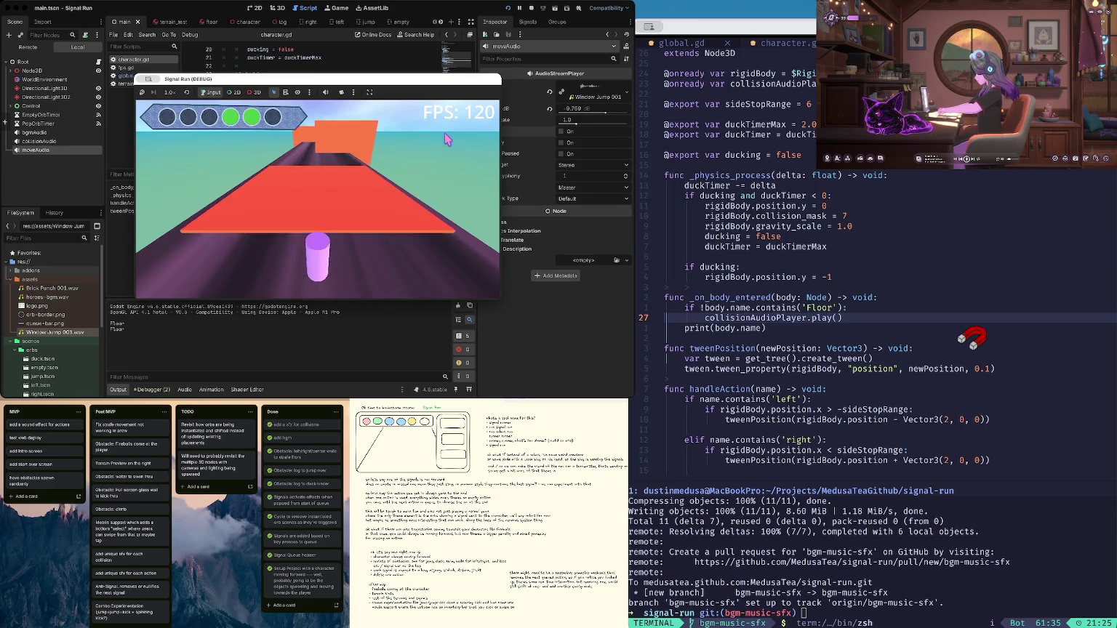
{"action": "left_click", "coordinate": [522, 8]}
Set the Volume dB of both collisionAudio and moveAudio to -10, saving the scene
{"action": "left_click", "coordinate": [36, 130]}
{"action": "left_click_drag", "start_coordinate": [606, 115], "coordinate": [609, 117]}
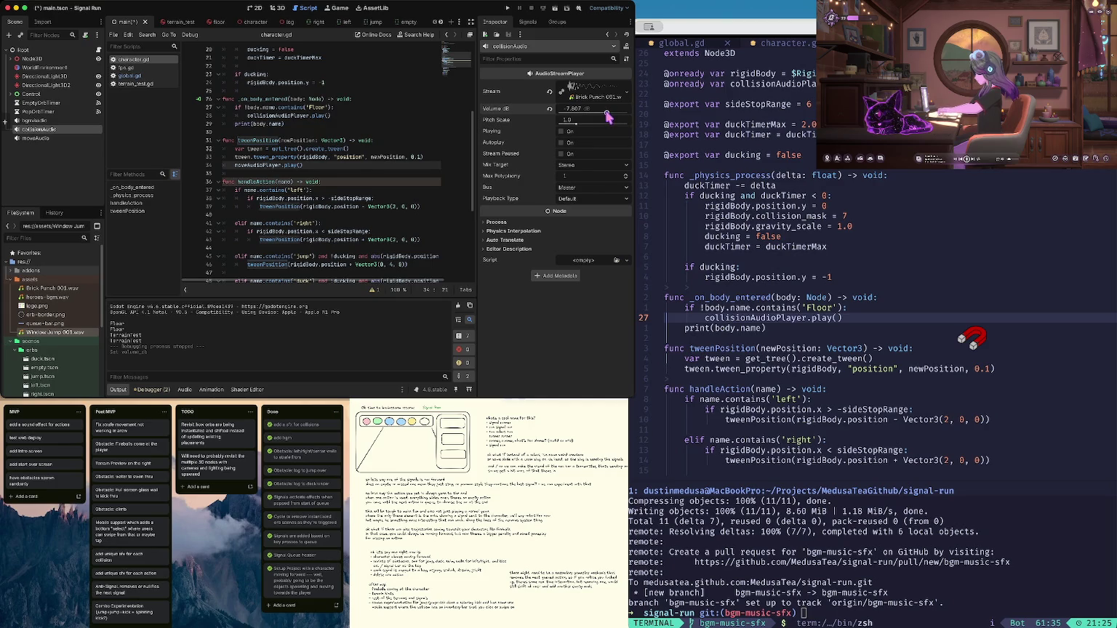
{"action": "left_click_drag", "start_coordinate": [608, 116], "coordinate": [606, 117]}
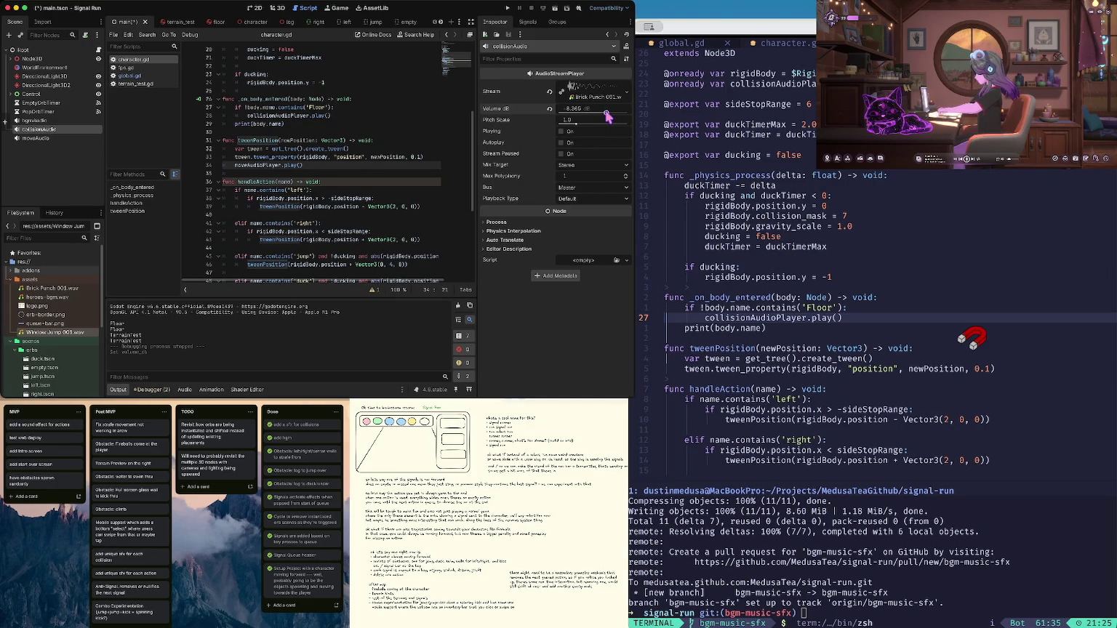
{"action": "left_click", "coordinate": [605, 113]}
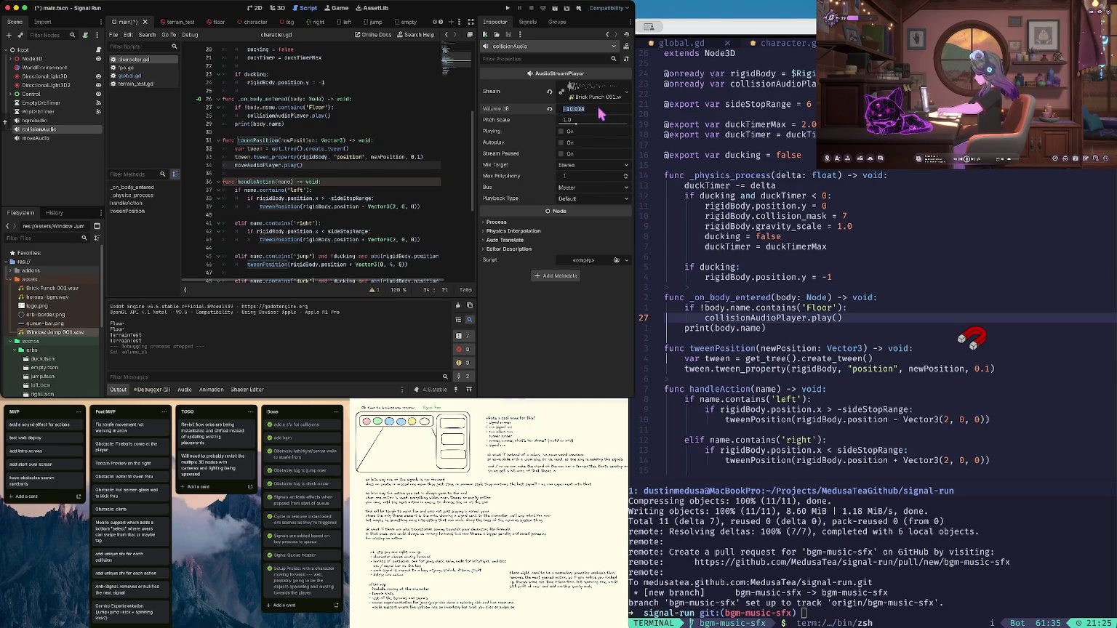
{"action": "type", "text": "-10"}
{"action": "key", "text": "Tab"}
{"action": "key", "text": "super+s"}
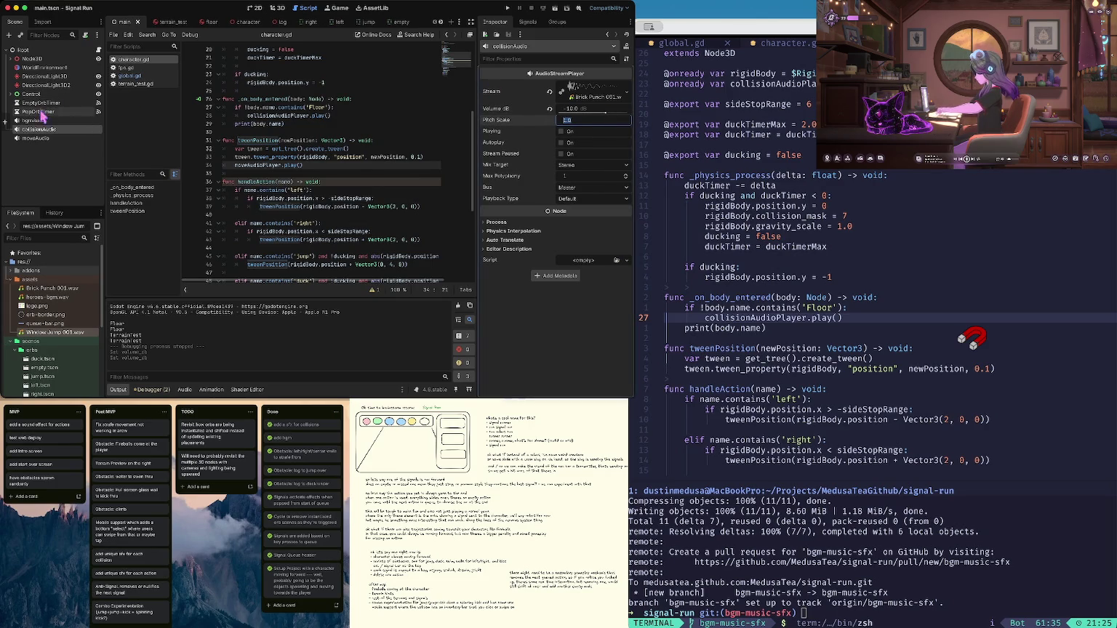
{"action": "left_click", "coordinate": [56, 137]}
{"action": "left_click", "coordinate": [579, 110]}
{"action": "type", "text": "-10"}
{"action": "key", "text": "Tab"}
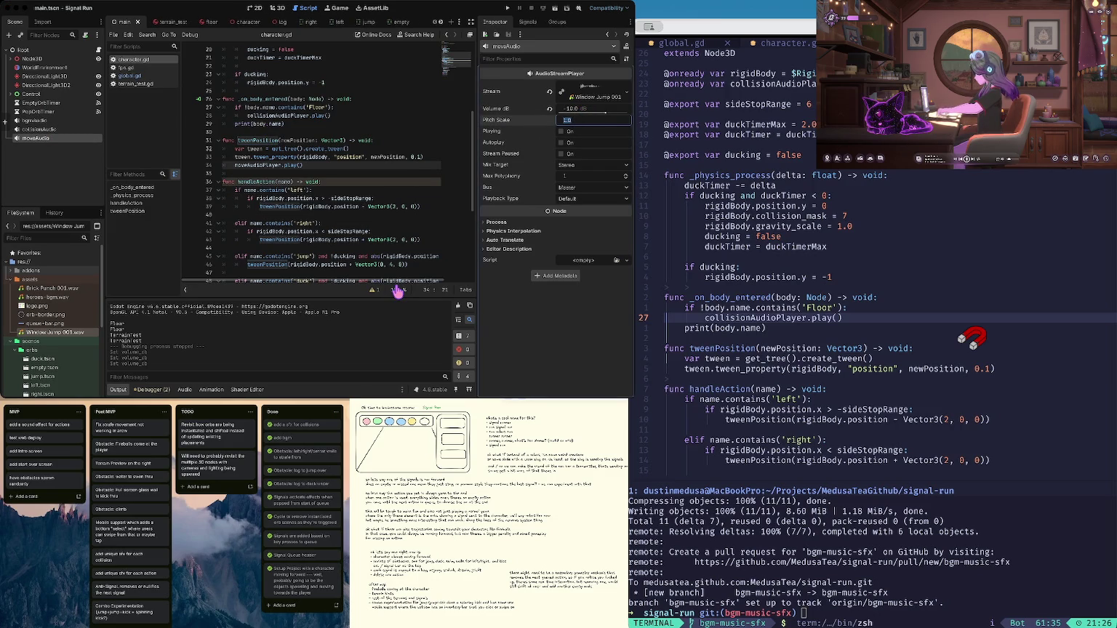
Check git status in the terminal and stage all changed files
{"action": "key", "text": "super+Tab"}
{"action": "type", "text": "gst"}
{"action": "key", "text": "Return"}
{"action": "type", "text": "a"}
{"action": "key", "text": "Return"}
Review the staged files and commit them as 'move / action sfx'
{"action": "type", "text": "s"}
{"action": "key", "text": "Return"}
{"action": "type", "text": "git co"}
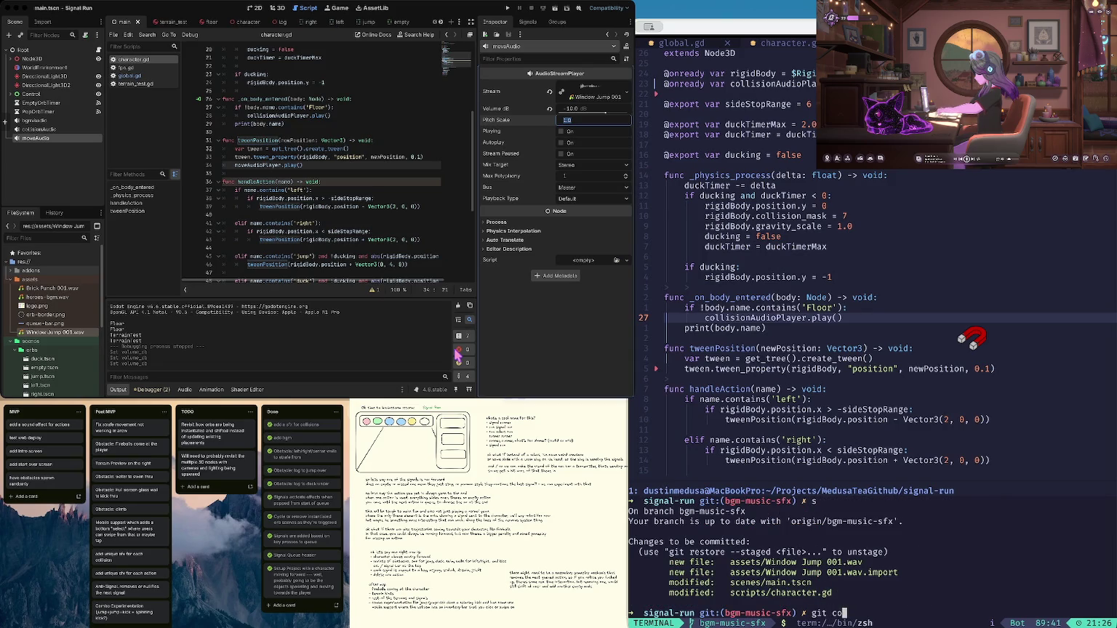
{"action": "type", "text": "mmit -m \"move / ac"}
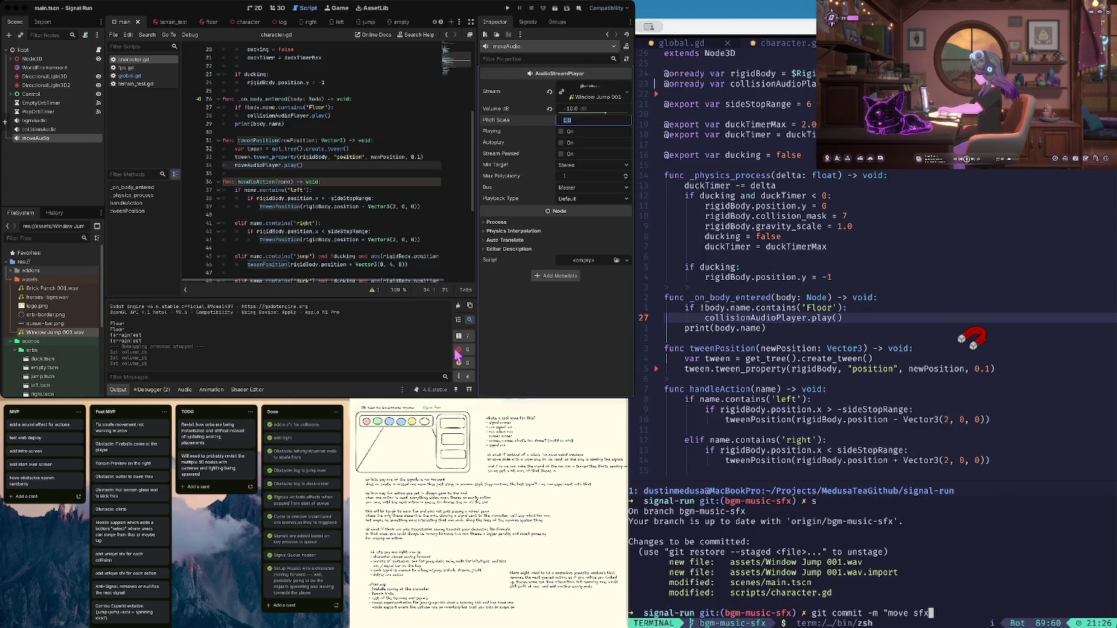
{"action": "type", "text": "tion sfx\""}
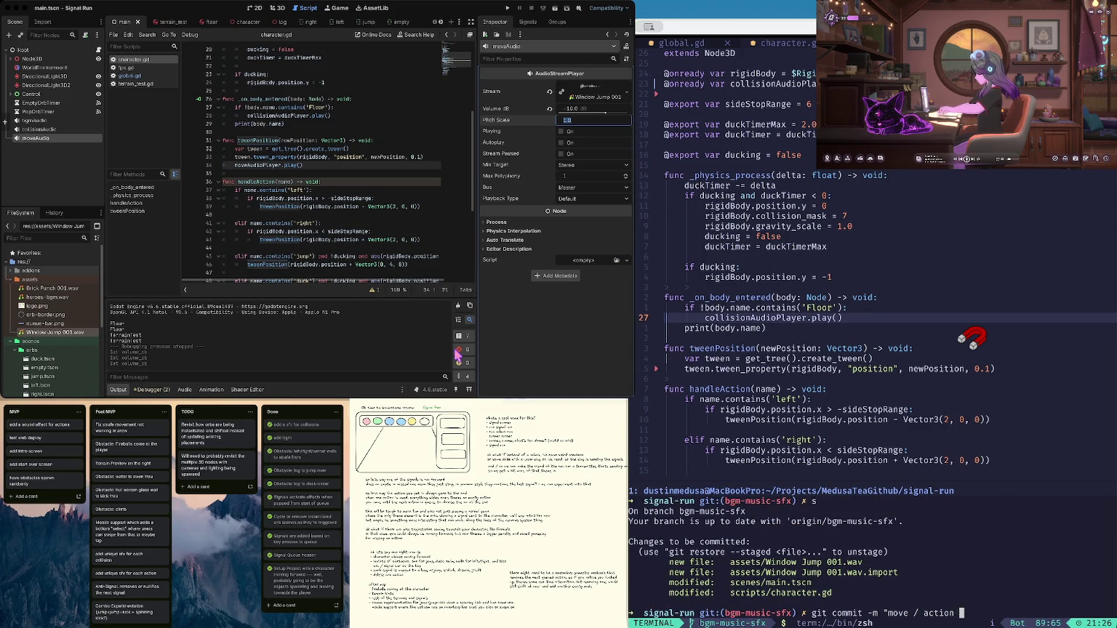
{"action": "key", "text": "Return"}
Push the commit to the bgm-music-sfx branch and clear the terminal
{"action": "type", "text": "git push"}
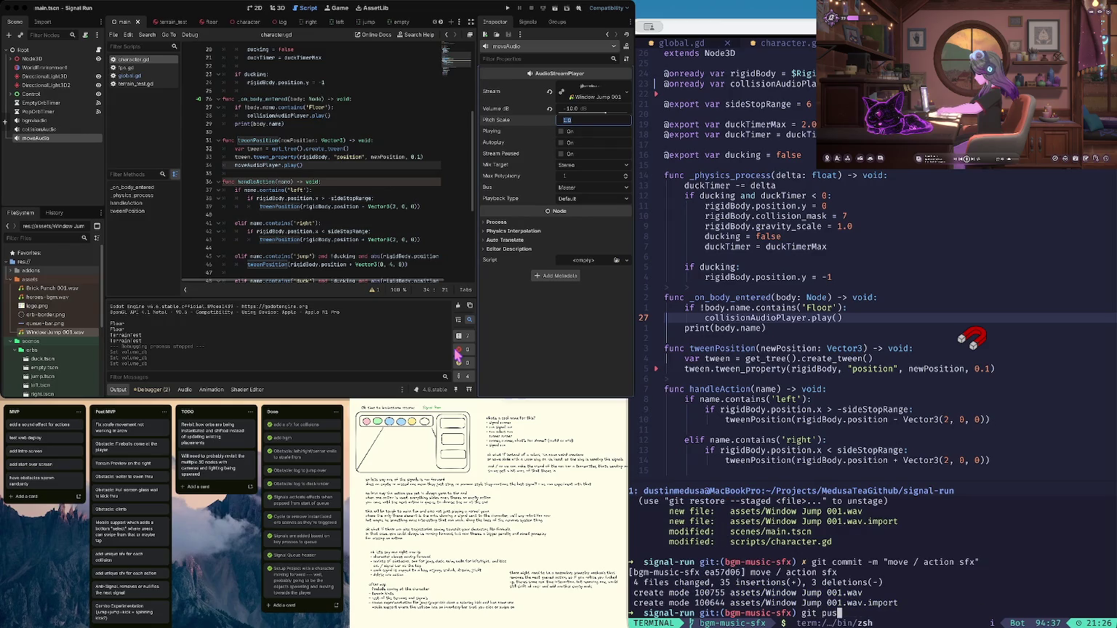
{"action": "key", "text": "Return"}
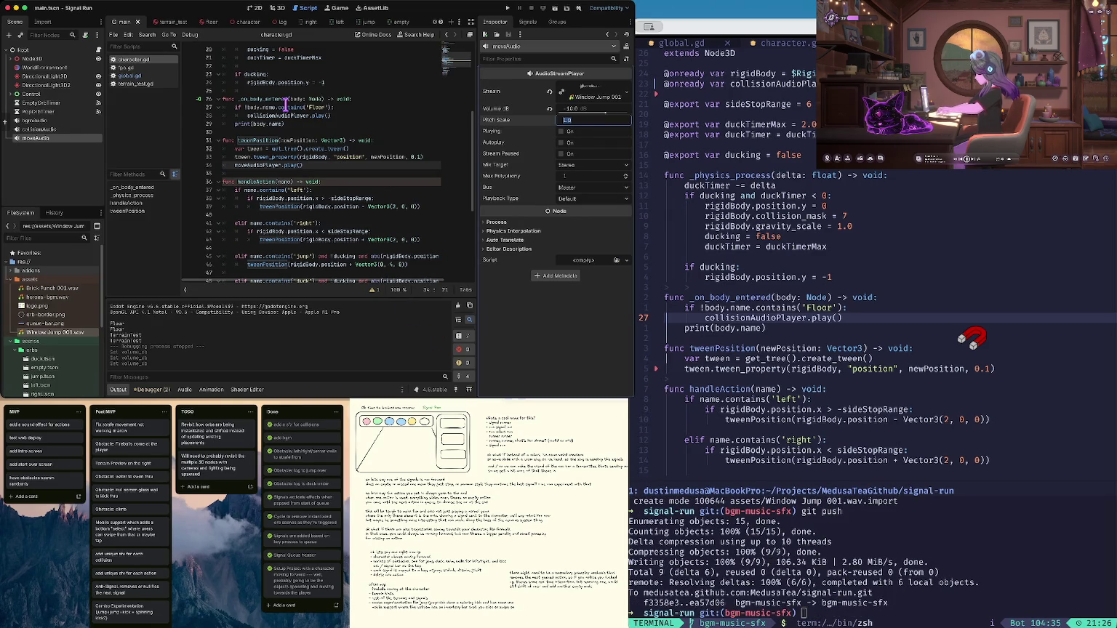
{"action": "mouse_move", "coordinate": [285, 106]}
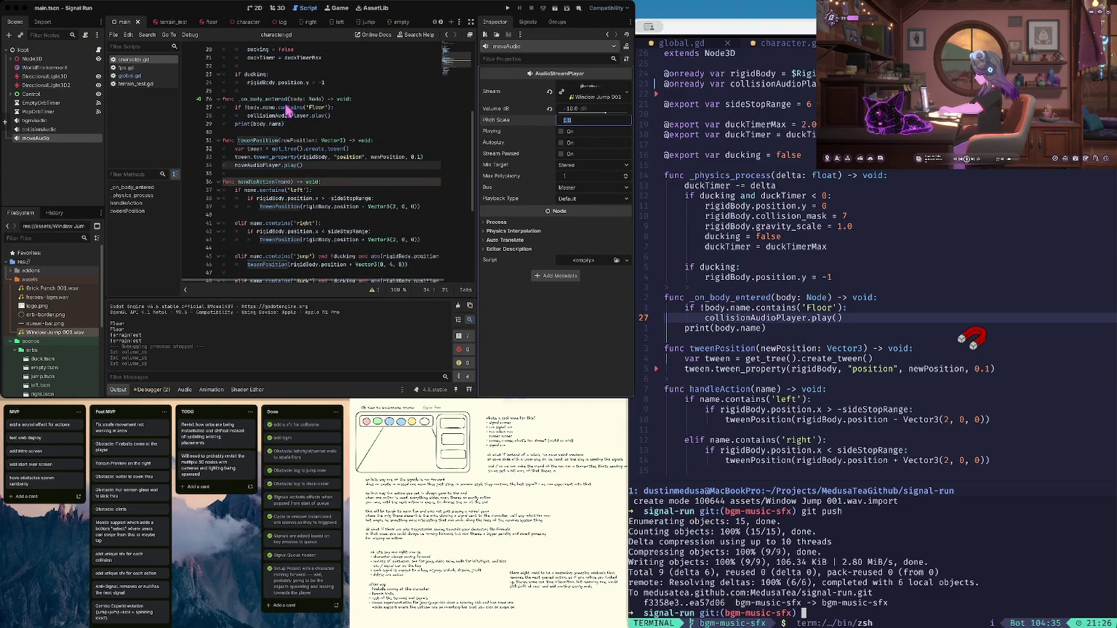
{"action": "key", "text": "ctrl+l"}
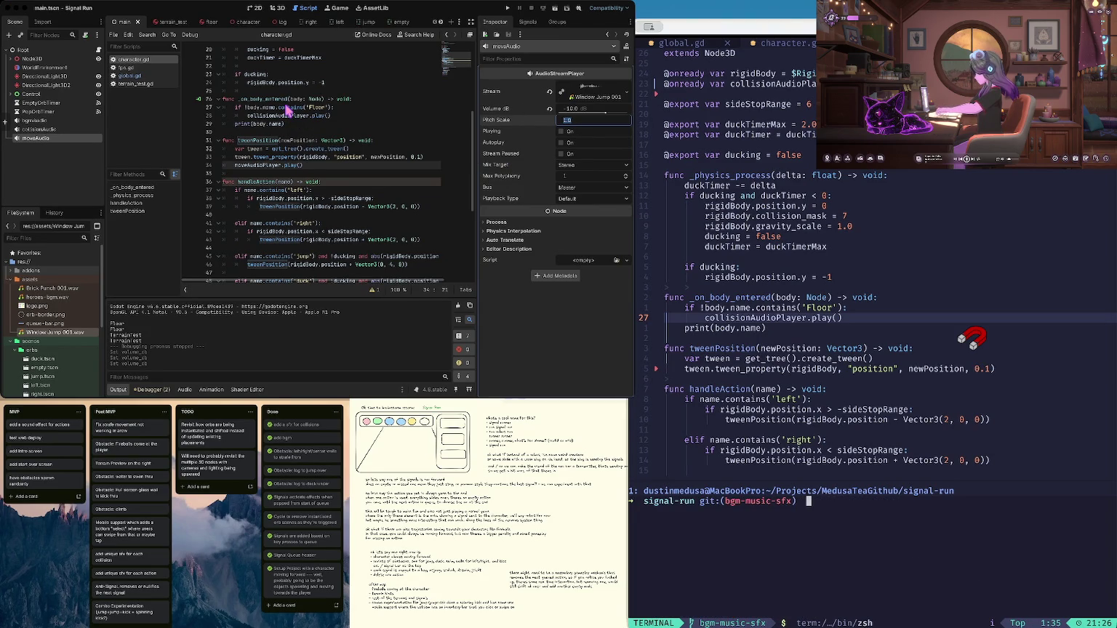
Check out the existing main branch of signal-run after 'git checkout -b main' fails
{"action": "type", "text": "co-b main"}
{"action": "key", "text": "Return"}
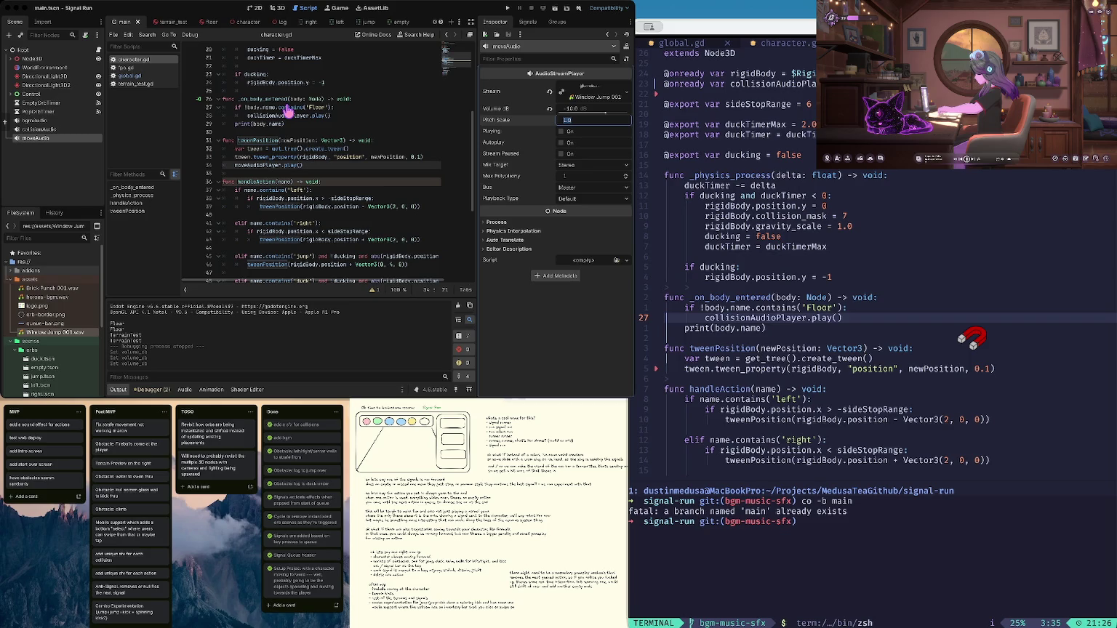
{"action": "type", "text": "comain"}
{"action": "key", "text": "Return"}
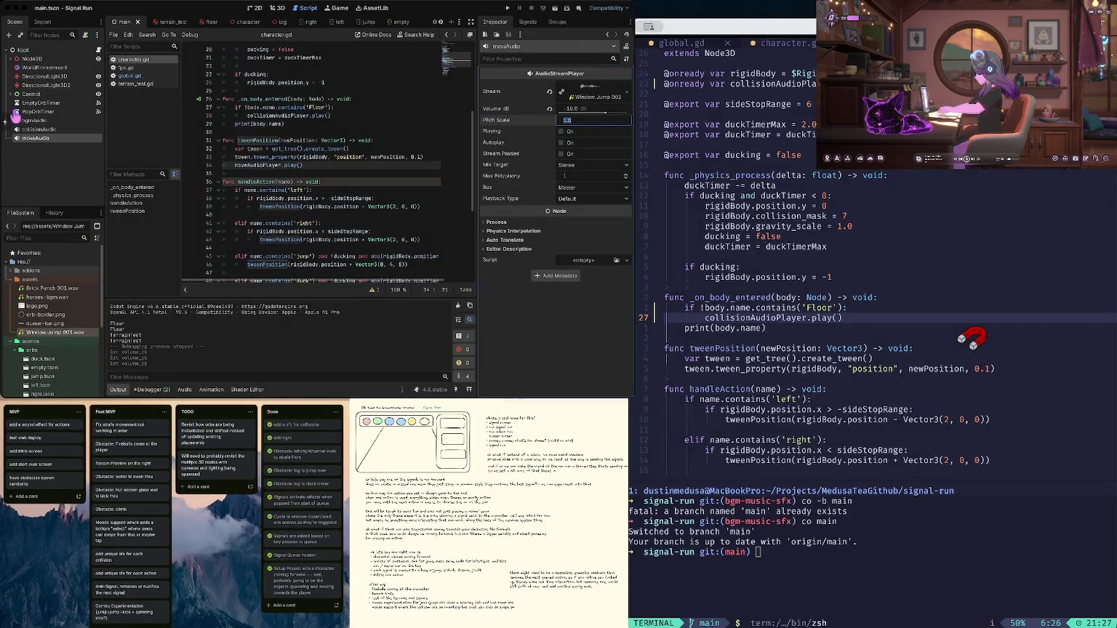
{"action": "key", "text": "Return"}
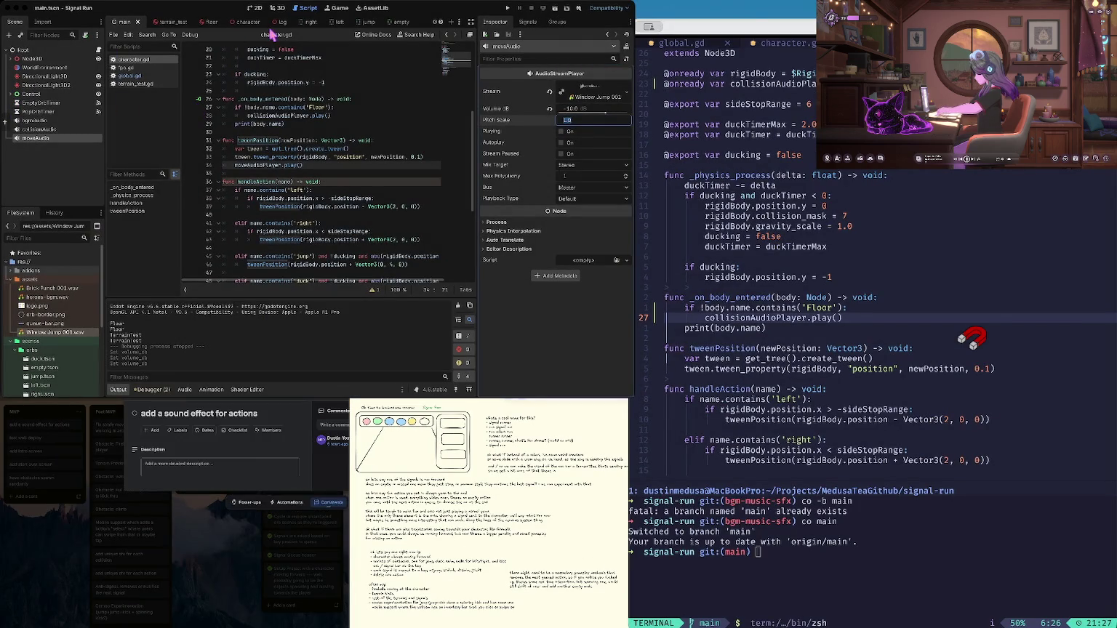
Close the details view of the 'add a sound effect for actions' card
{"action": "key", "text": "Escape"}
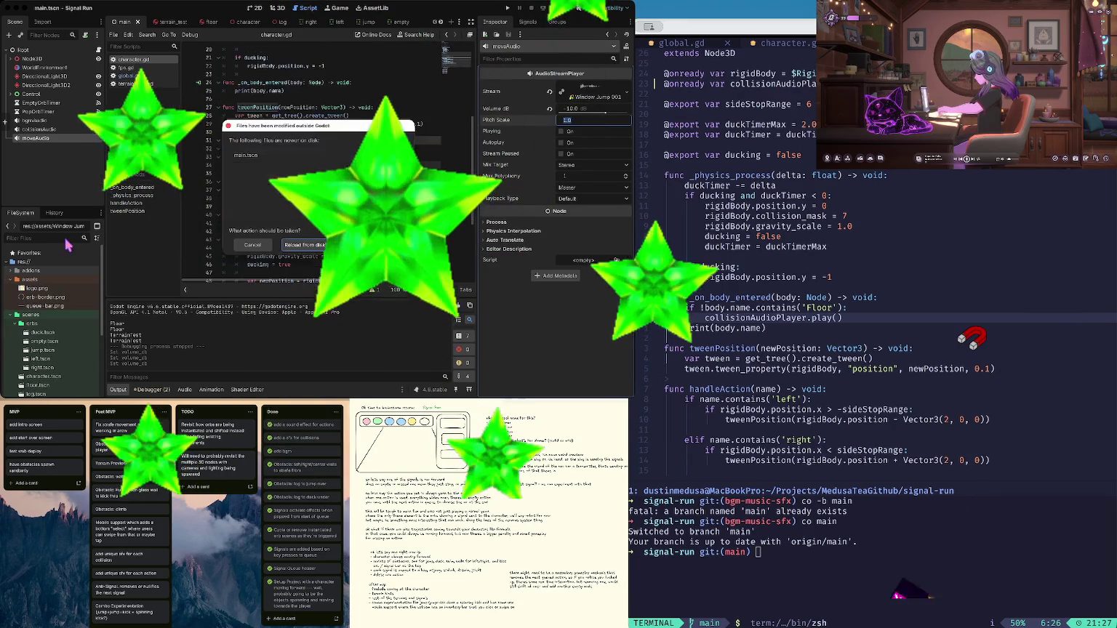
Dismiss Godot's files-changed prompt, then check status, fetch all remotes and pull main
{"action": "left_click", "coordinate": [289, 245]}
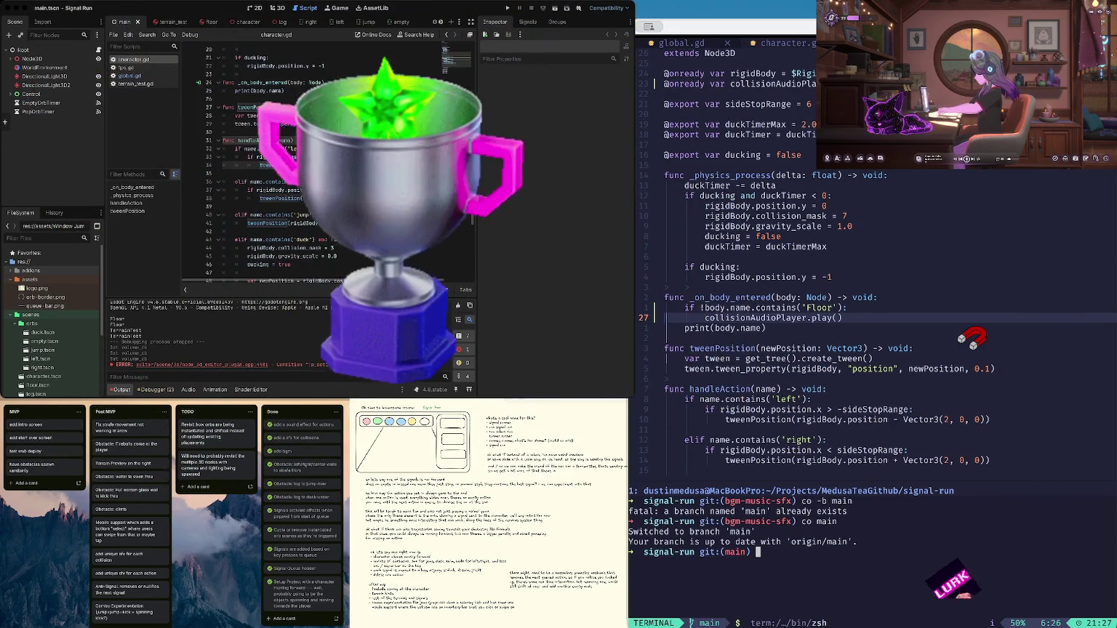
{"action": "type", "text": "s"}
{"action": "key", "text": "Return"}
{"action": "type", "text": "f"}
{"action": "key", "text": "Return"}
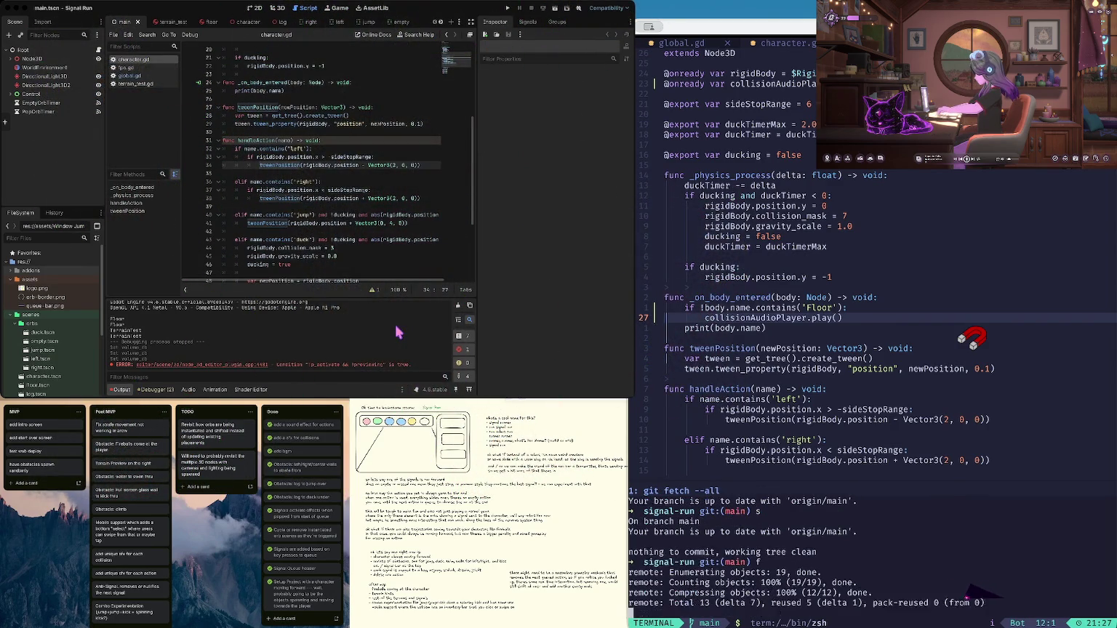
{"action": "type", "text": "p"}
{"action": "key", "text": "Return"}
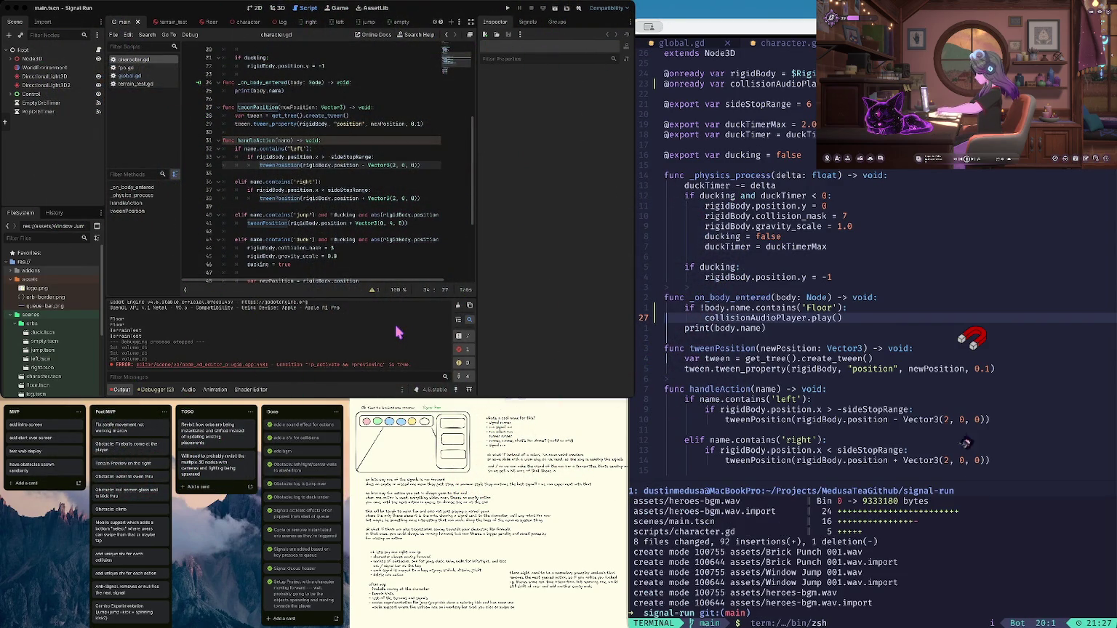
{"action": "type", "text": "cl"}
Delete the merged local bgm-music-sfx branch and clear the terminal
{"action": "key", "text": "ctrl+l"}
{"action": "type", "text": "b"}
{"action": "key", "text": "Return"}
{"action": "type", "text": "delf bg"}
{"action": "key", "text": "Tab"}
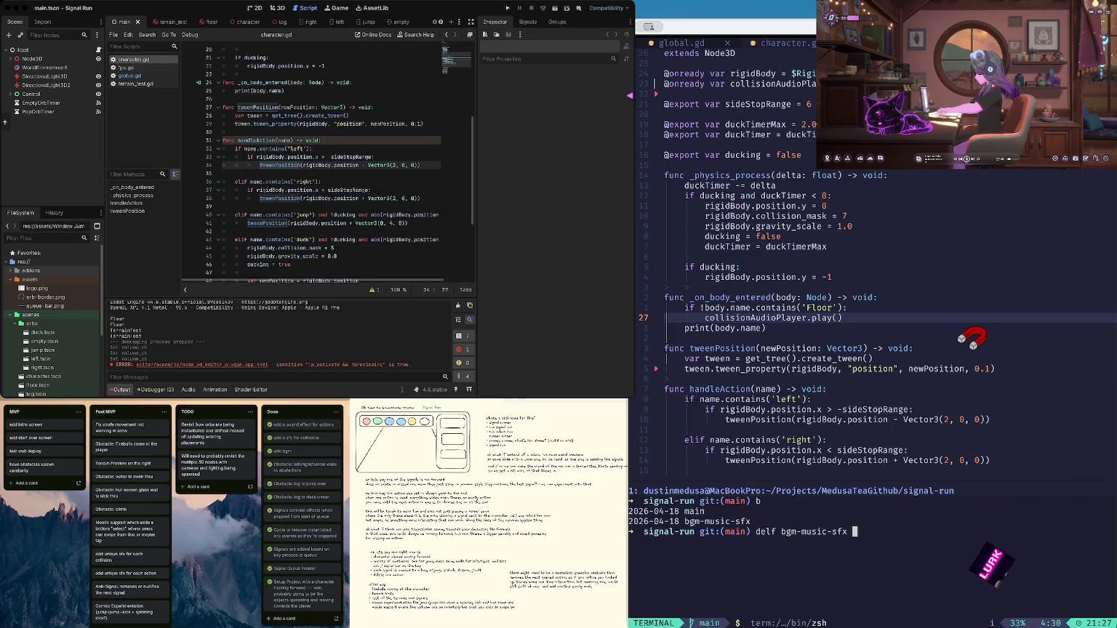
{"action": "key", "text": "Return"}
{"action": "type", "text": "cl"}
{"action": "key", "text": "Return"}
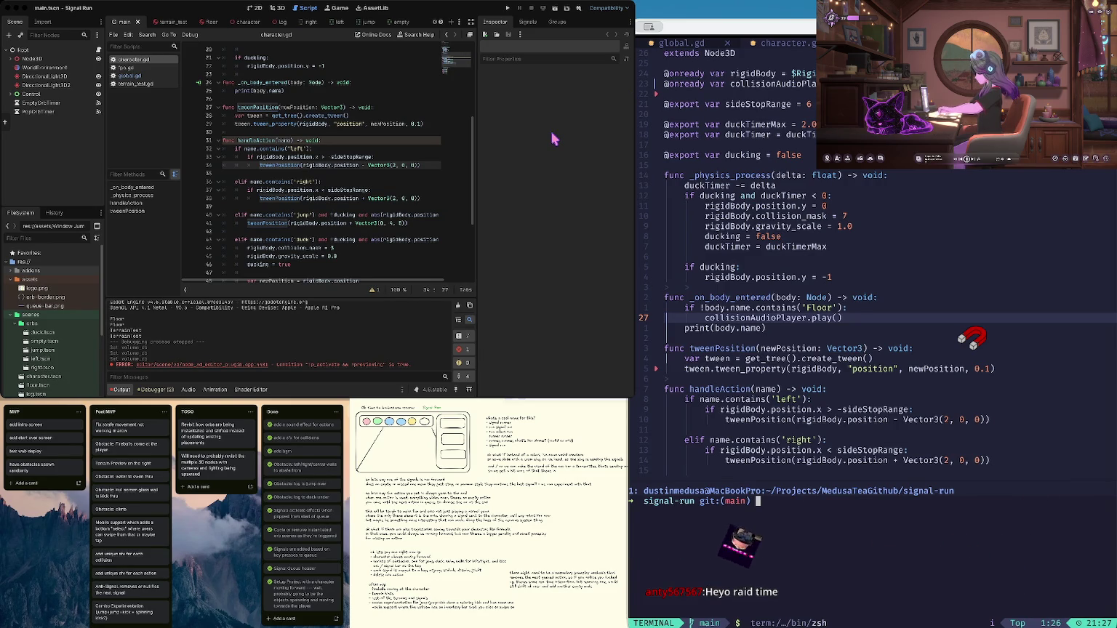
Reload the modified files from disk in Godot and run Signal Run
{"action": "left_click", "coordinate": [313, 165]}
{"action": "left_click", "coordinate": [304, 245]}
{"action": "key", "text": "F5"}
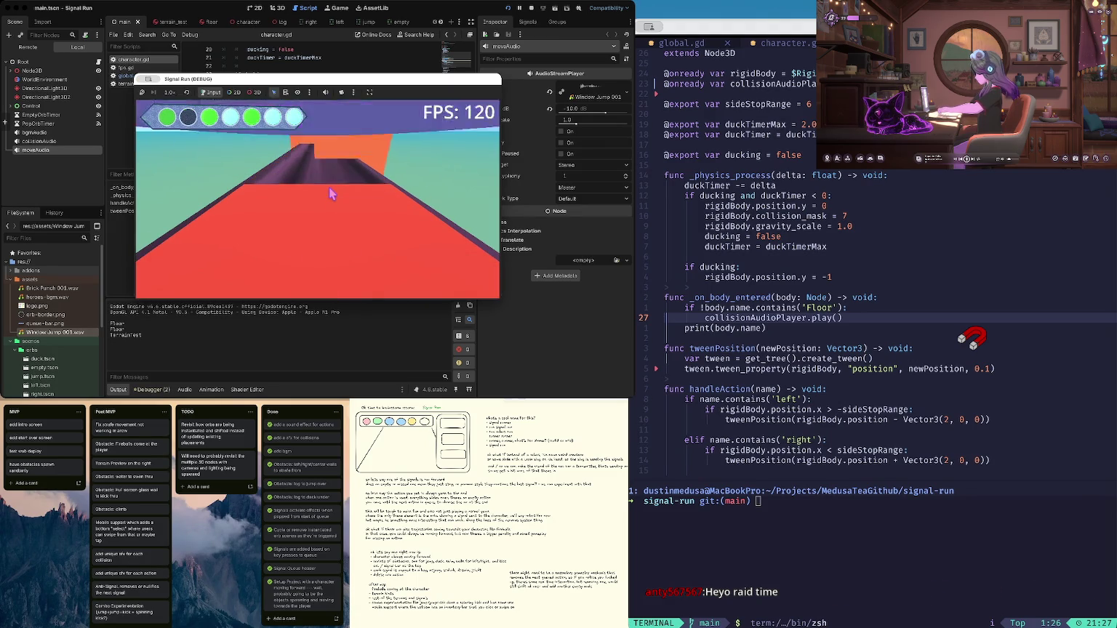
Stop the running game and show the main scene in the 2D view with Root selected
{"action": "left_click", "coordinate": [533, 7]}
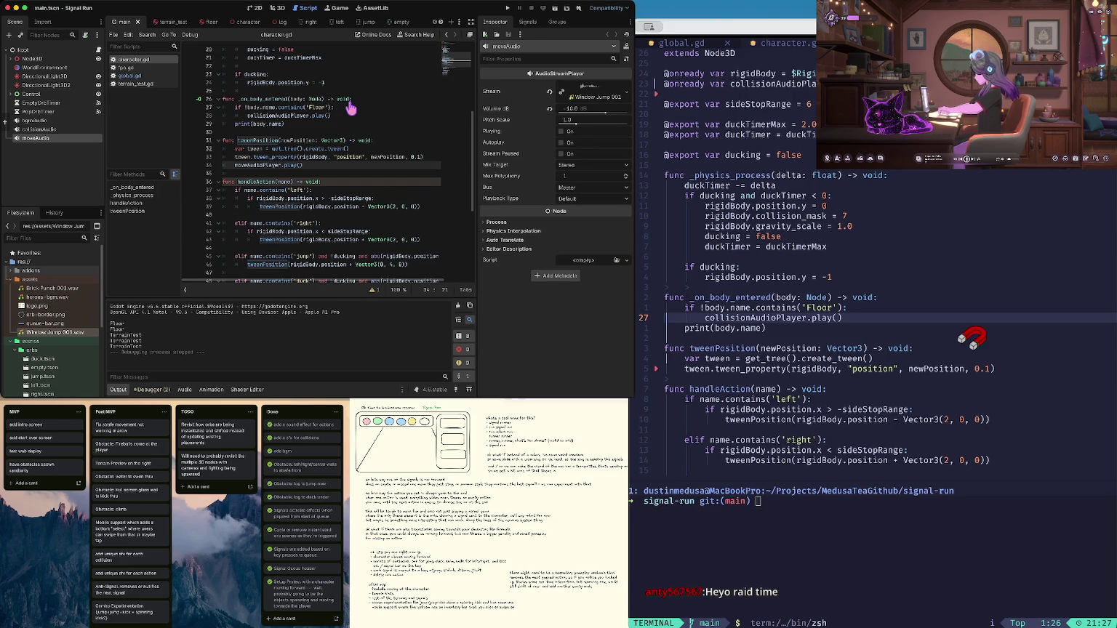
{"action": "left_click", "coordinate": [280, 9]}
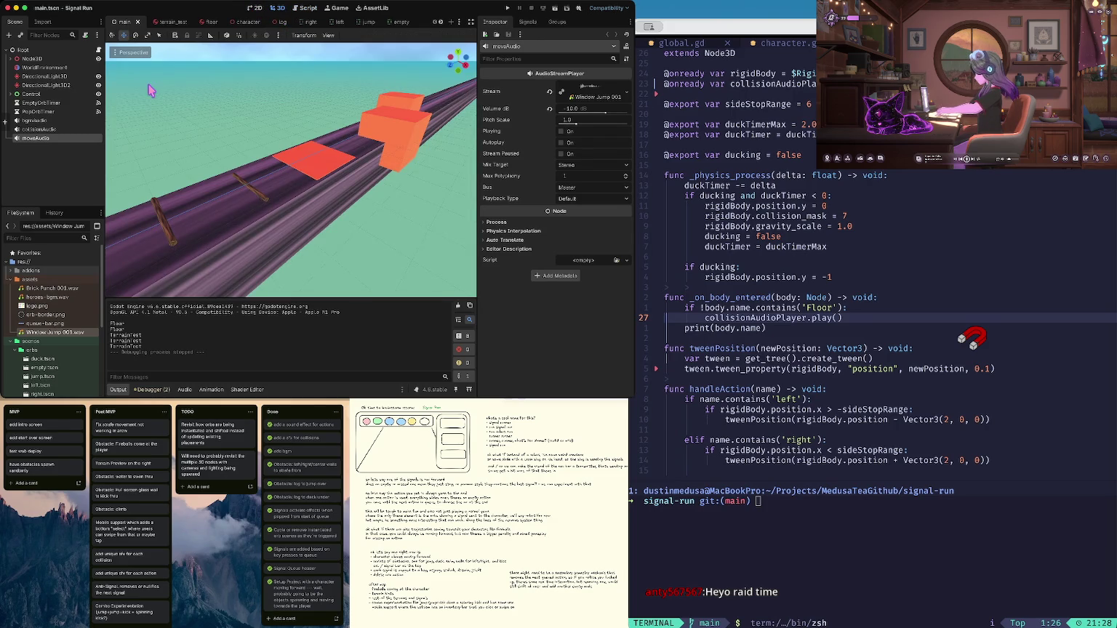
{"action": "left_click", "coordinate": [256, 10]}
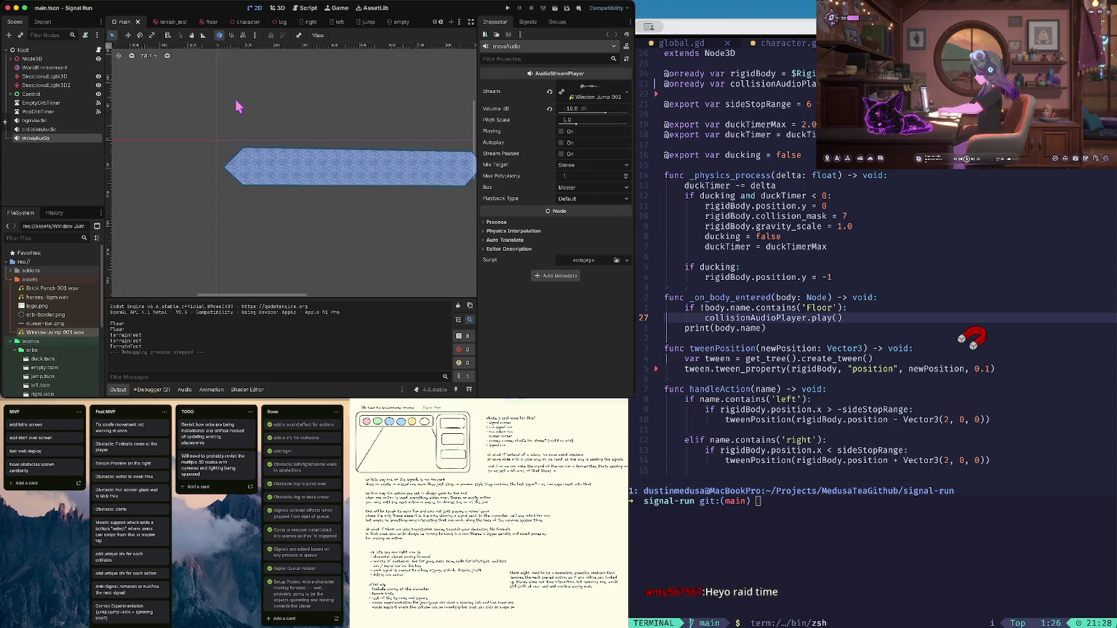
{"action": "scroll", "coordinate": [240, 106], "scroll_direction": "down", "scroll_amount": 6}
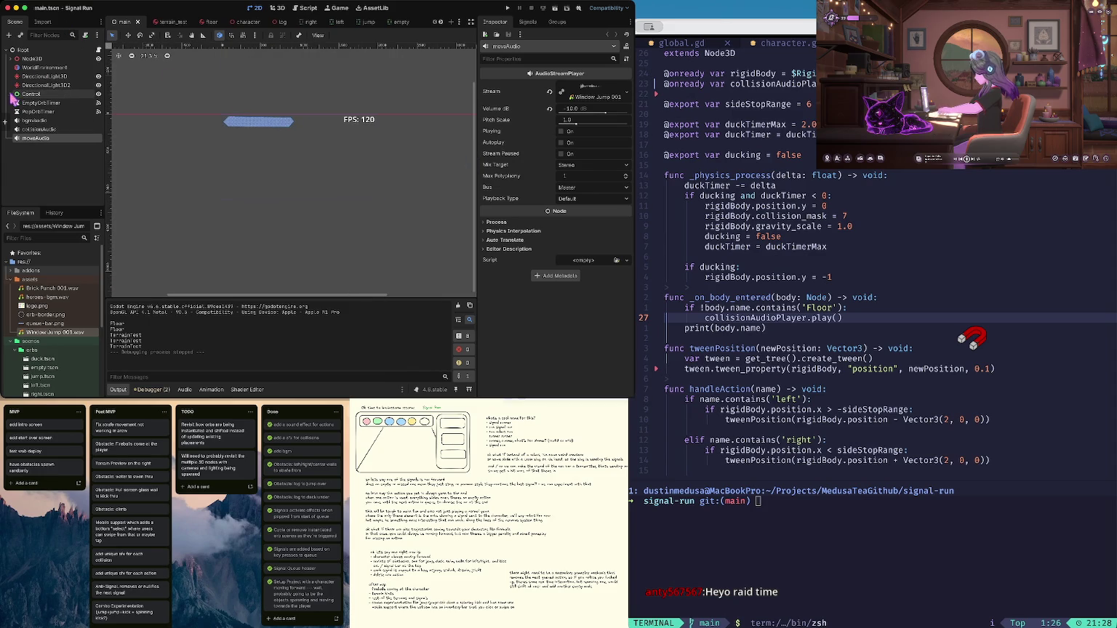
{"action": "left_click", "coordinate": [23, 49]}
{"action": "scroll", "coordinate": [44, 305], "scroll_direction": "down", "scroll_amount": 3}
Collapse the orbs folder and QueueBar branch, then select the Control node
{"action": "left_click", "coordinate": [31, 282]}
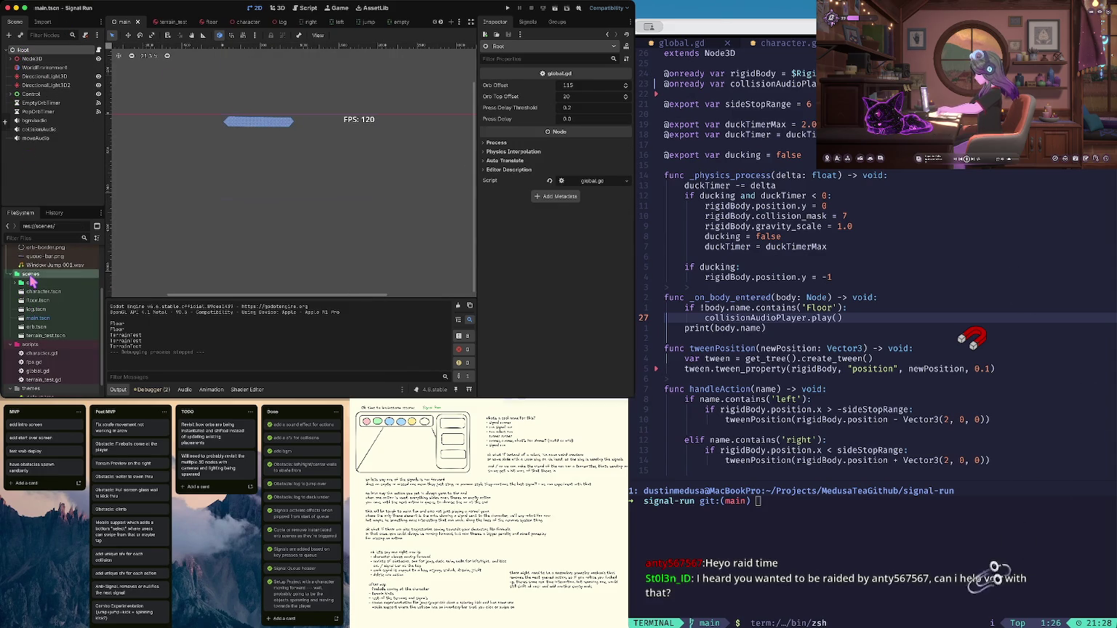
{"action": "right_click", "coordinate": [32, 274]}
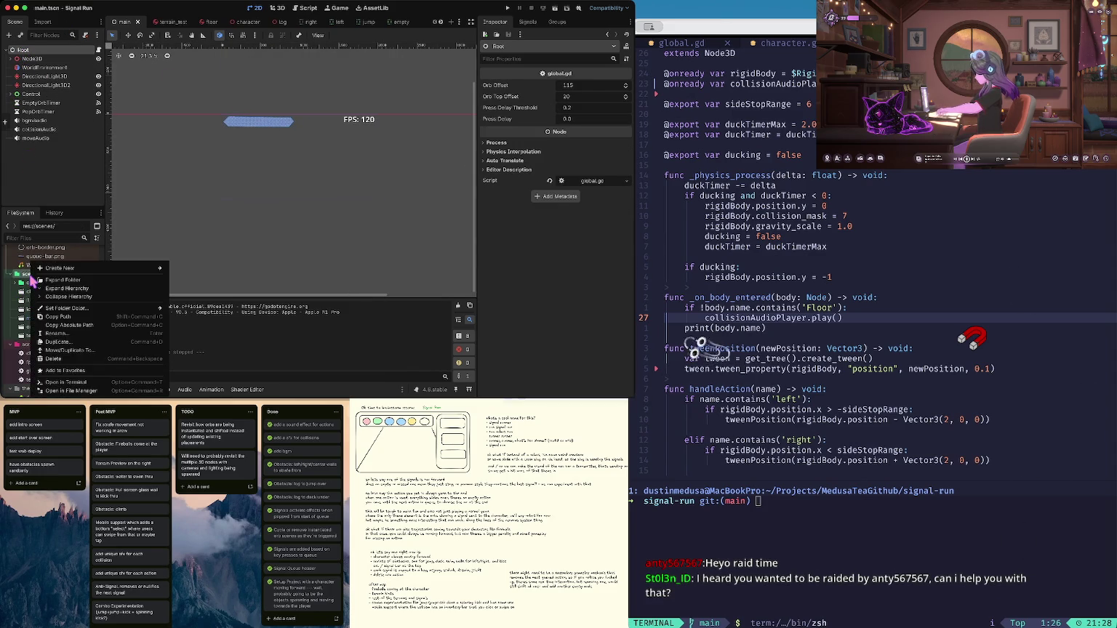
{"action": "left_click", "coordinate": [78, 198]}
{"action": "left_click", "coordinate": [8, 94]}
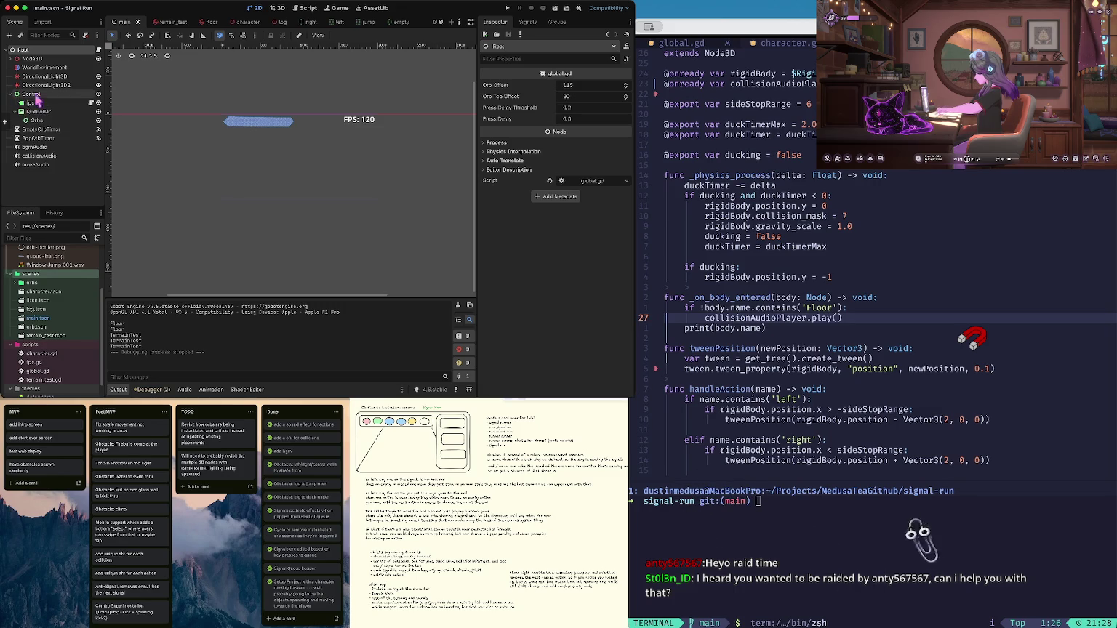
{"action": "left_click", "coordinate": [21, 111]}
{"action": "left_click", "coordinate": [32, 94]}
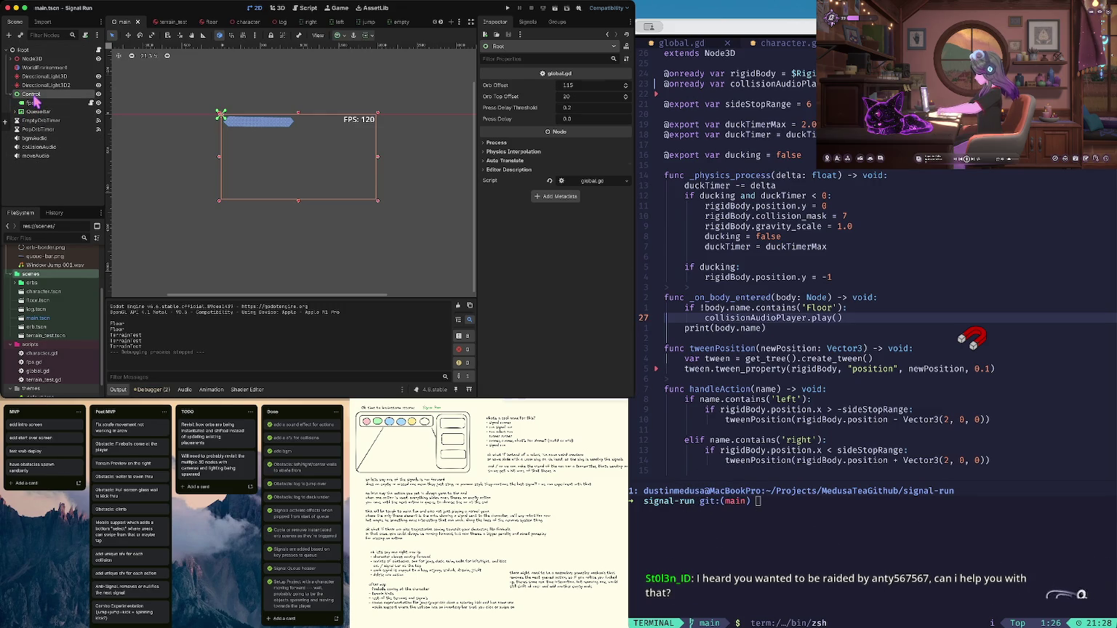
{"action": "right_click", "coordinate": [32, 95]}
Add an AspectRatioContainer under Control and resize it to about 277×203
{"action": "left_click", "coordinate": [51, 107]}
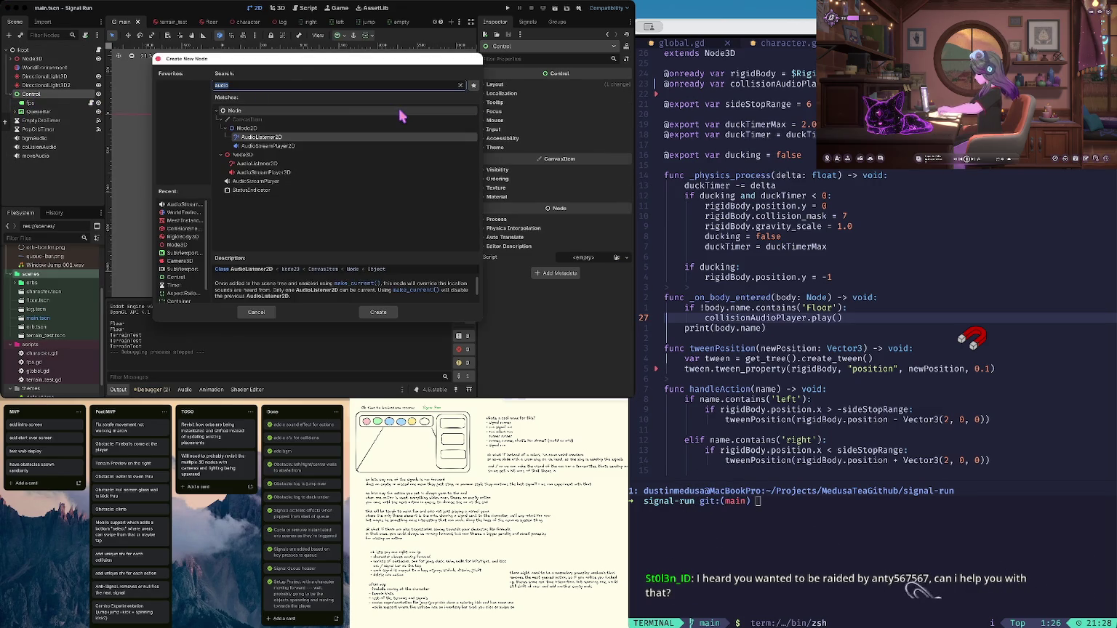
{"action": "key", "text": "BackSpace"}
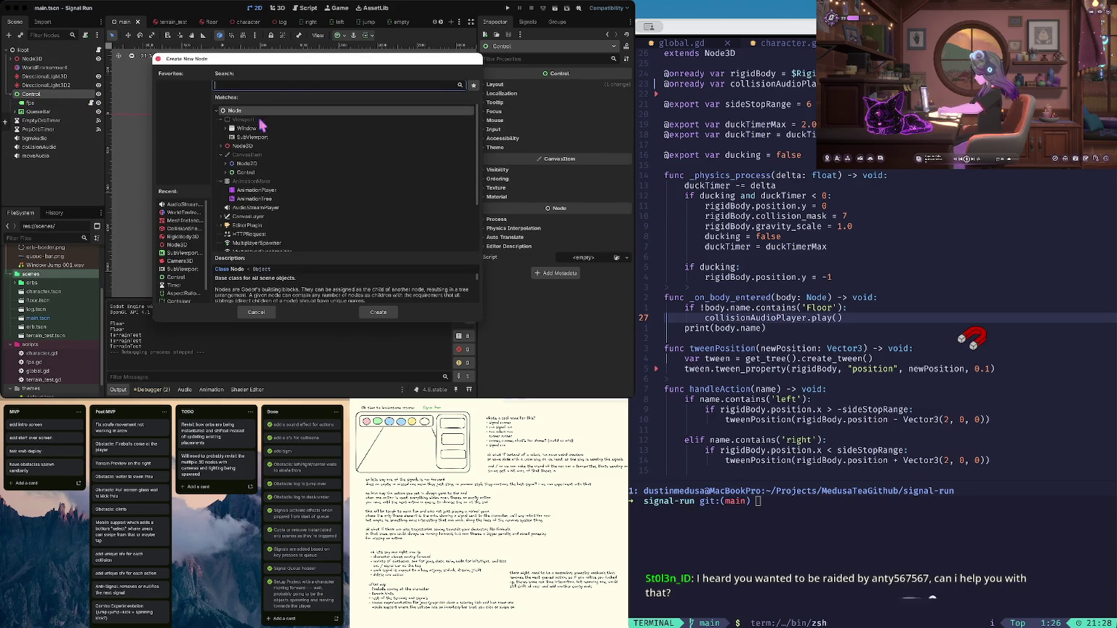
{"action": "left_click", "coordinate": [225, 172]}
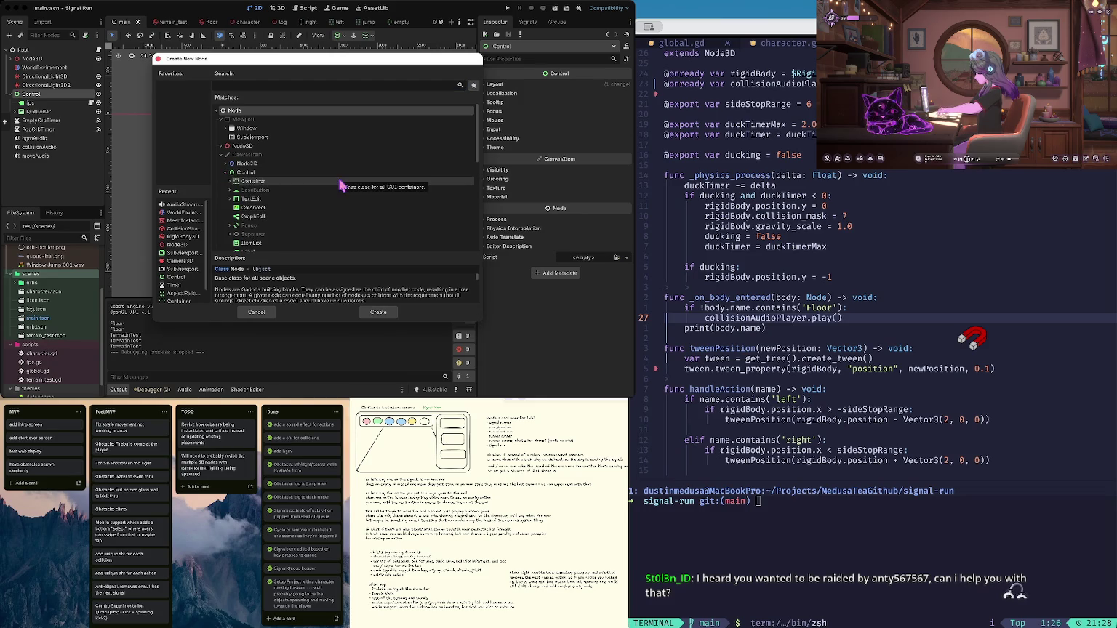
{"action": "left_click", "coordinate": [255, 181]}
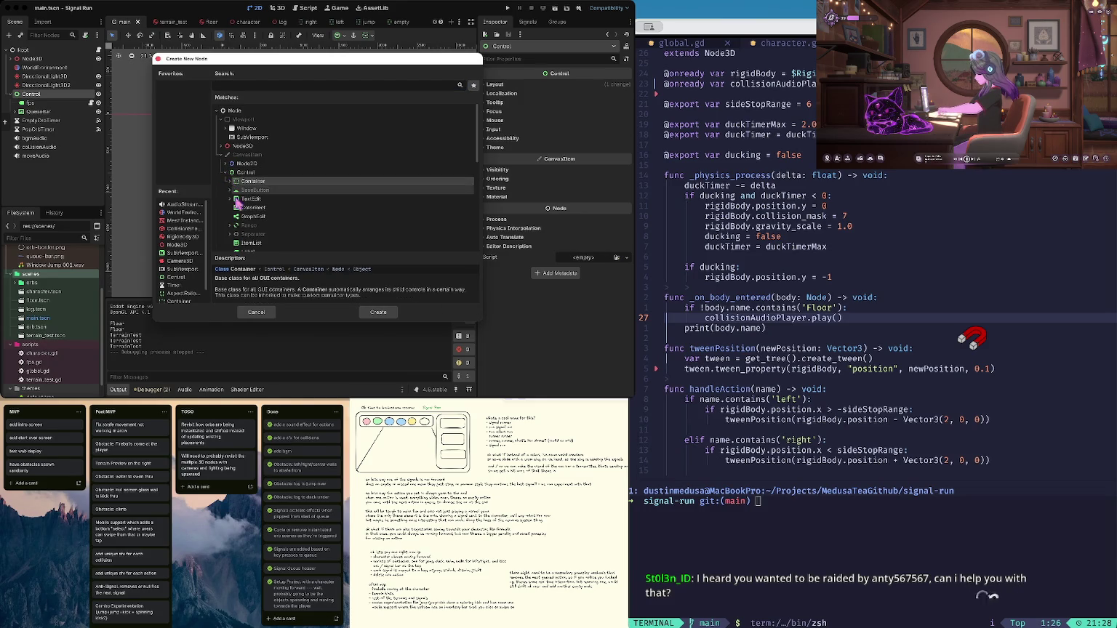
{"action": "left_click", "coordinate": [268, 208]}
{"action": "scroll", "coordinate": [267, 207], "scroll_direction": "down", "scroll_amount": 3}
{"action": "left_click", "coordinate": [230, 142]}
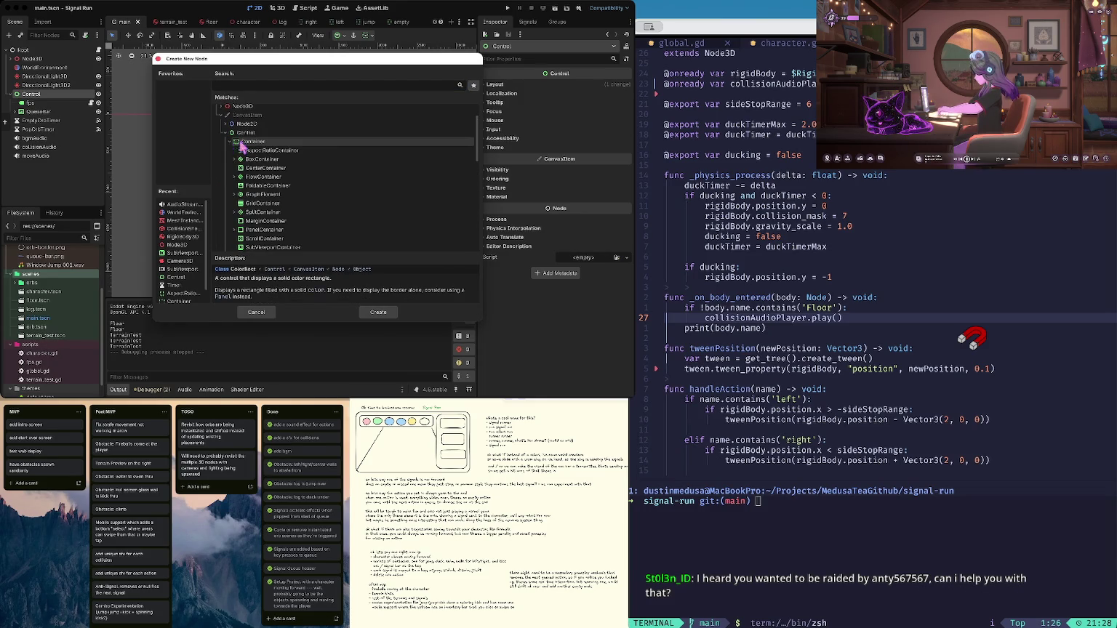
{"action": "left_click", "coordinate": [315, 150]}
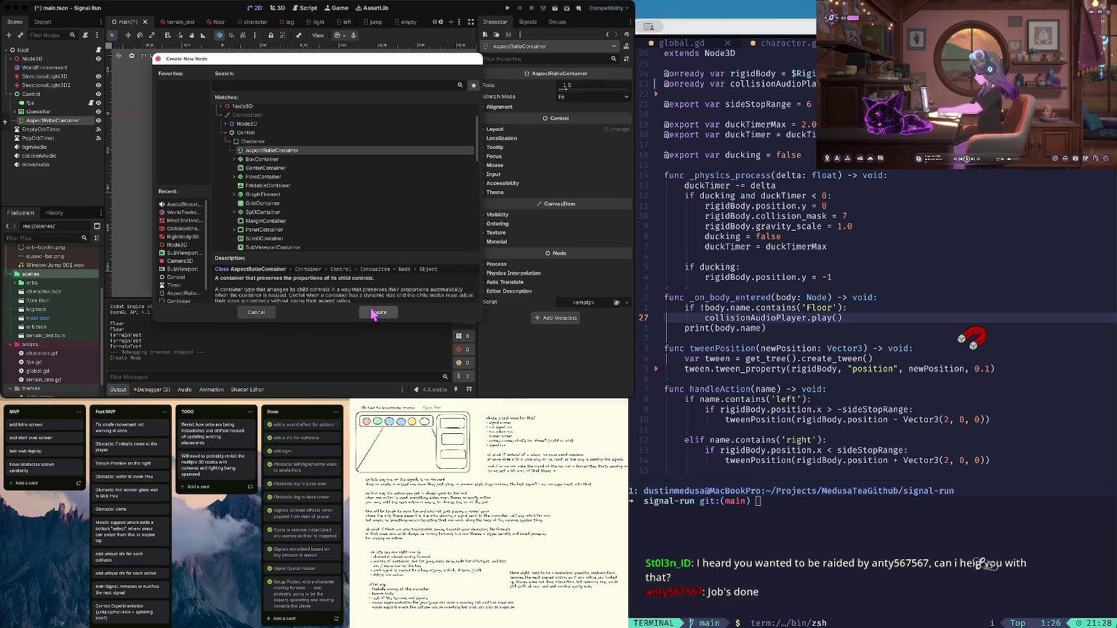
{"action": "left_click", "coordinate": [372, 314]}
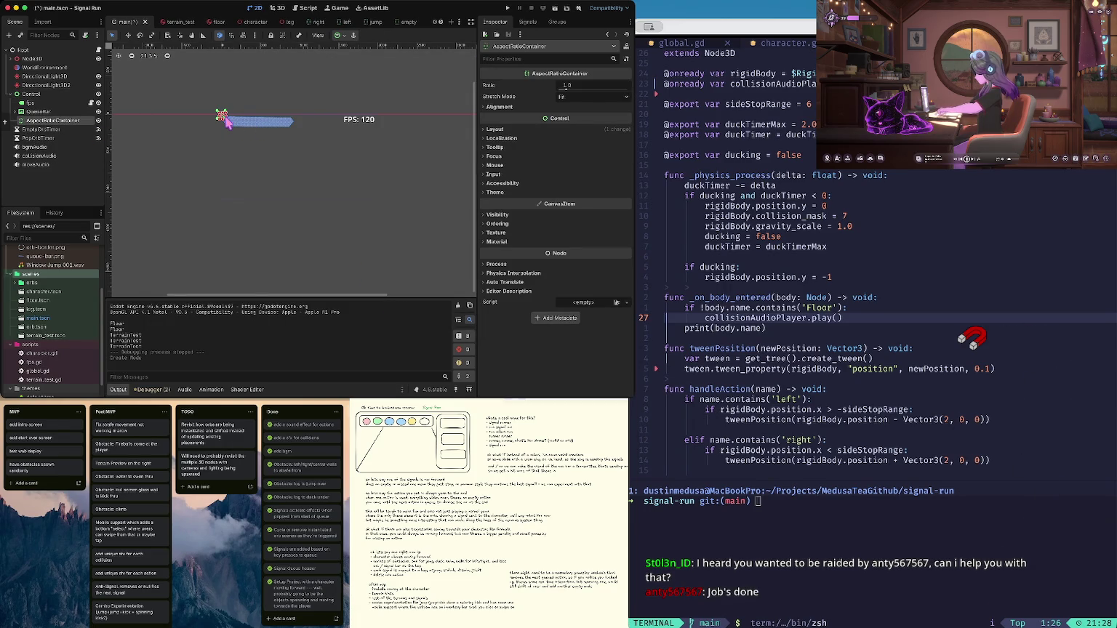
{"action": "left_click_drag", "start_coordinate": [221, 115], "coordinate": [377, 202]}
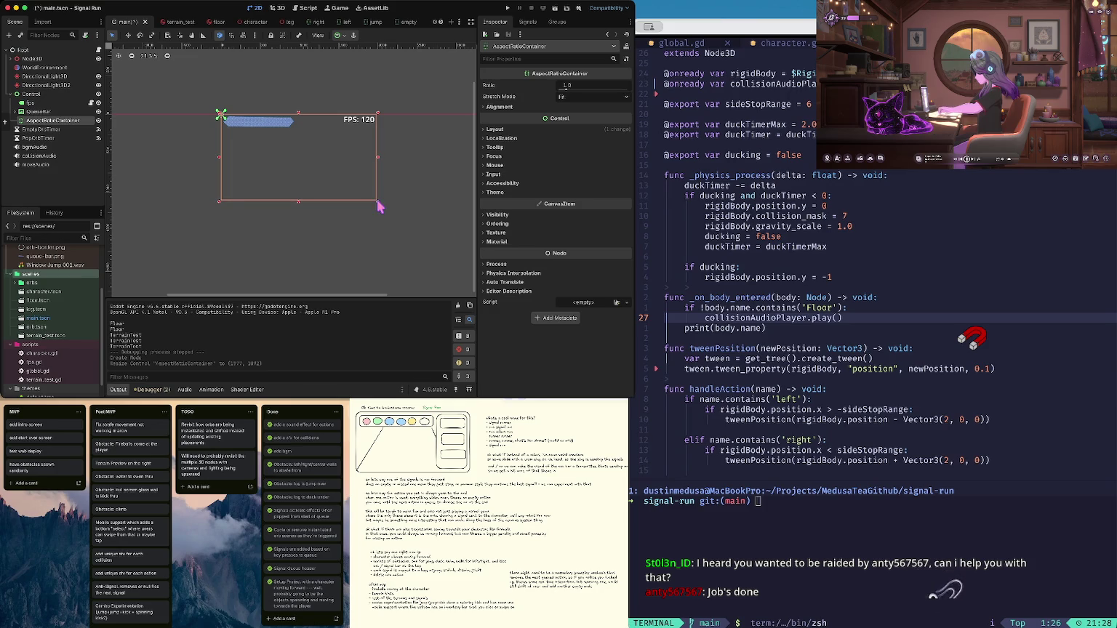
Add a ColorRect child to the AspectRatioContainer and run the game to preview it
{"action": "right_click", "coordinate": [48, 123]}
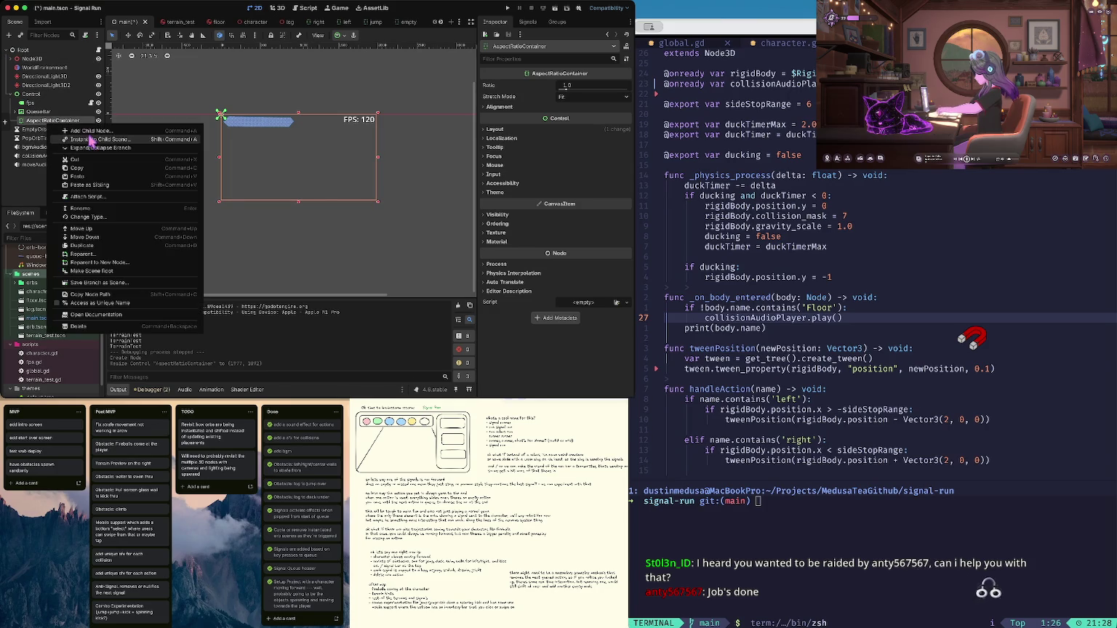
{"action": "left_click", "coordinate": [69, 132]}
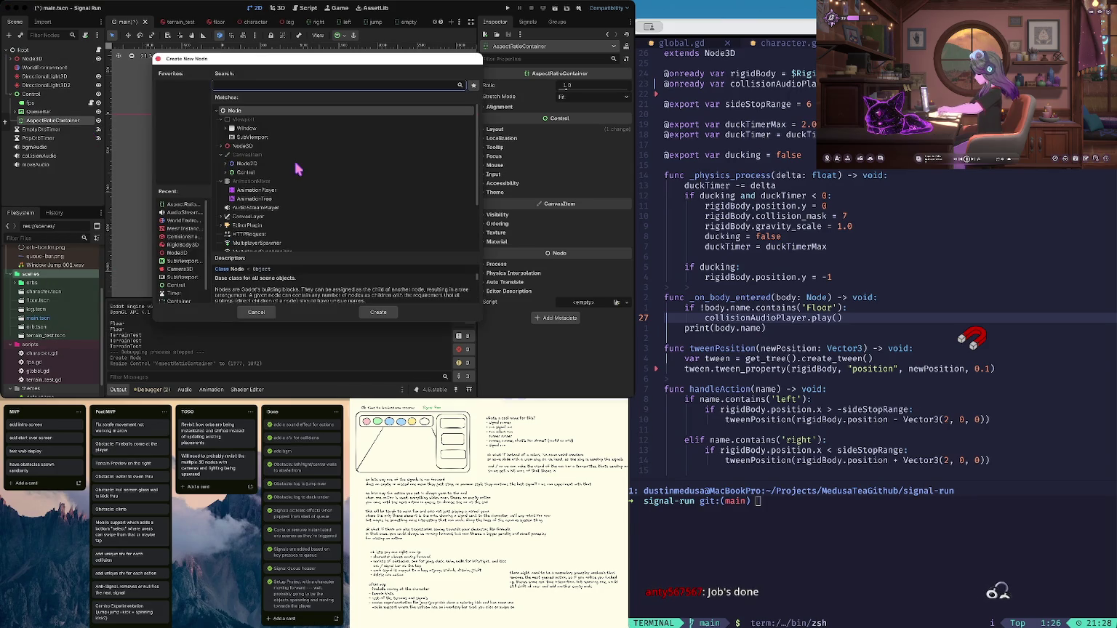
{"action": "left_click", "coordinate": [226, 172]}
{"action": "left_click", "coordinate": [253, 207]}
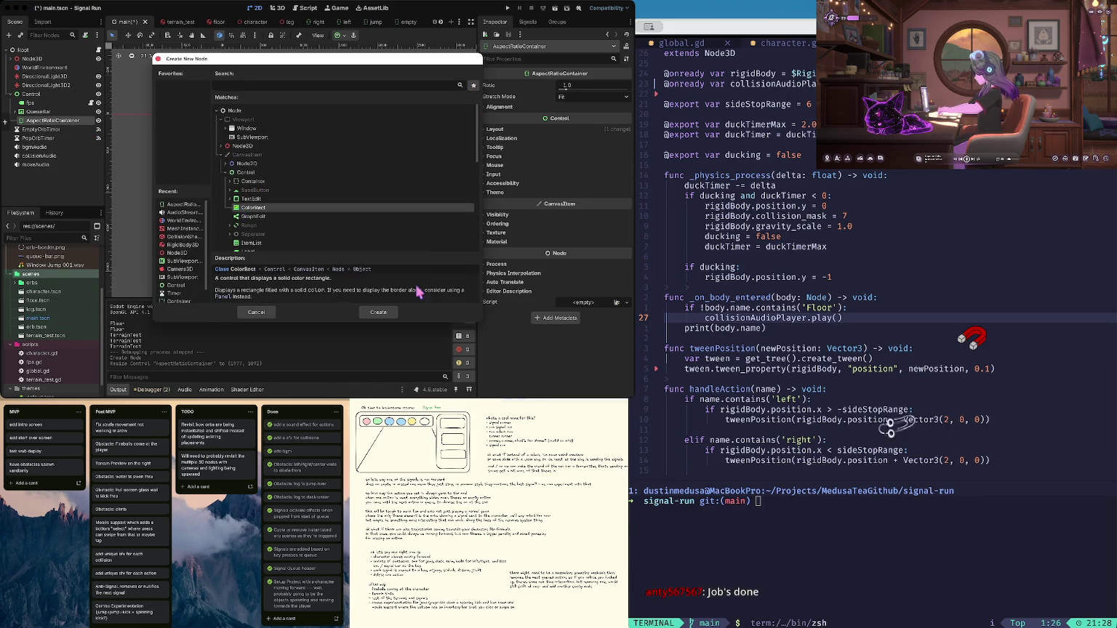
{"action": "left_click", "coordinate": [382, 313]}
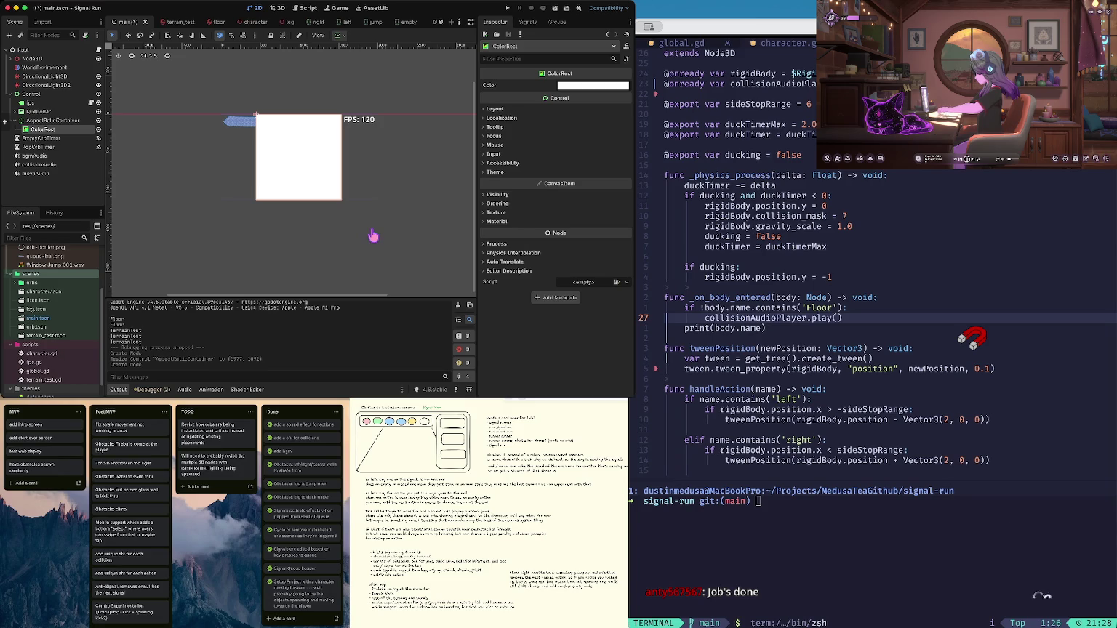
{"action": "key", "text": "super+b"}
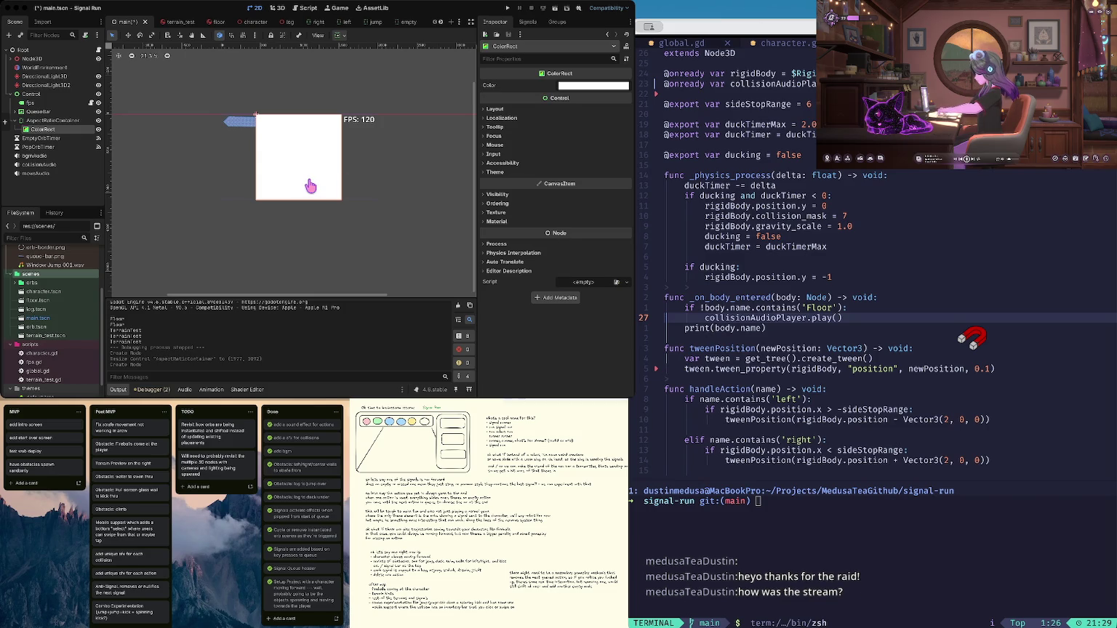
{"action": "left_click", "coordinate": [256, 118]}
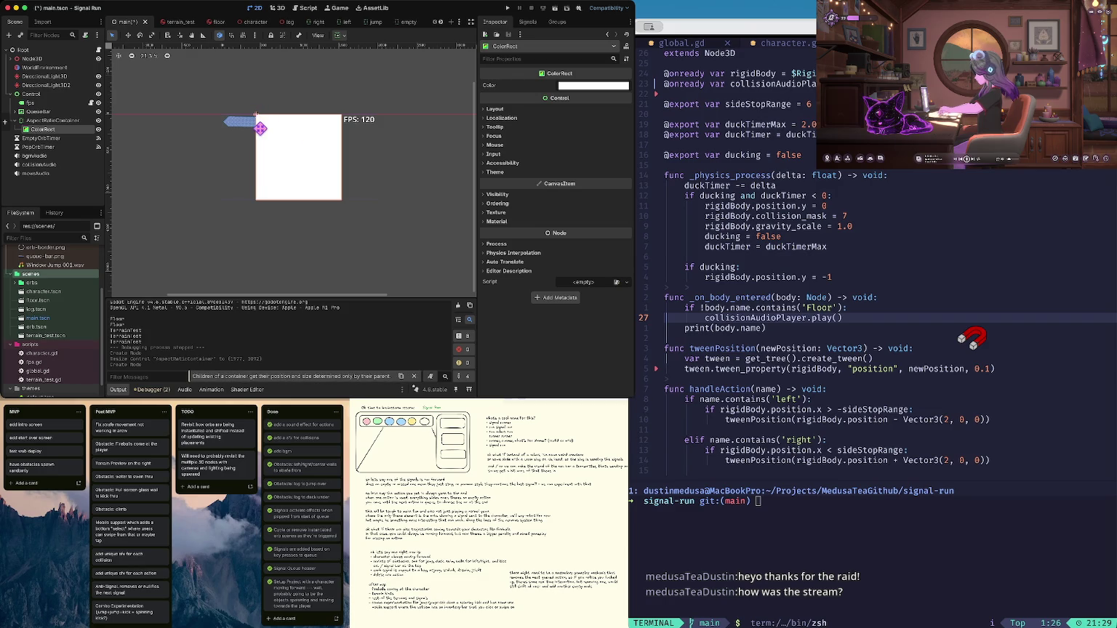
Lower the ColorRect colour's alpha to about 42 to make it semi-transparent
{"action": "left_click", "coordinate": [31, 104]}
{"action": "left_click", "coordinate": [35, 130]}
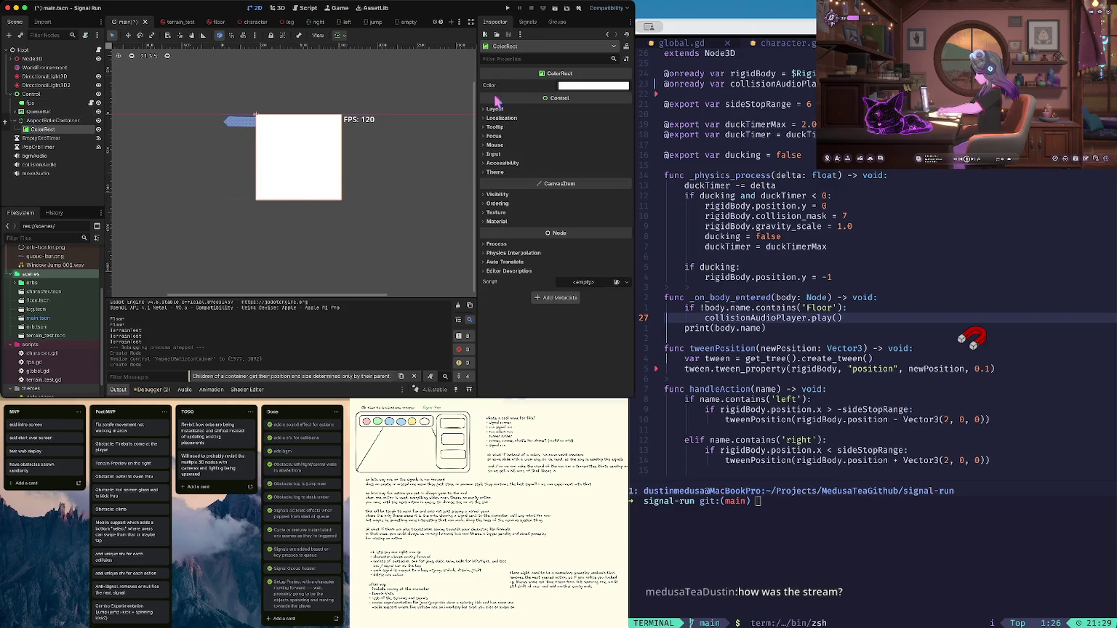
{"action": "left_click", "coordinate": [576, 86]}
{"action": "left_click", "coordinate": [557, 274]}
{"action": "left_click_drag", "start_coordinate": [557, 274], "coordinate": [543, 273]}
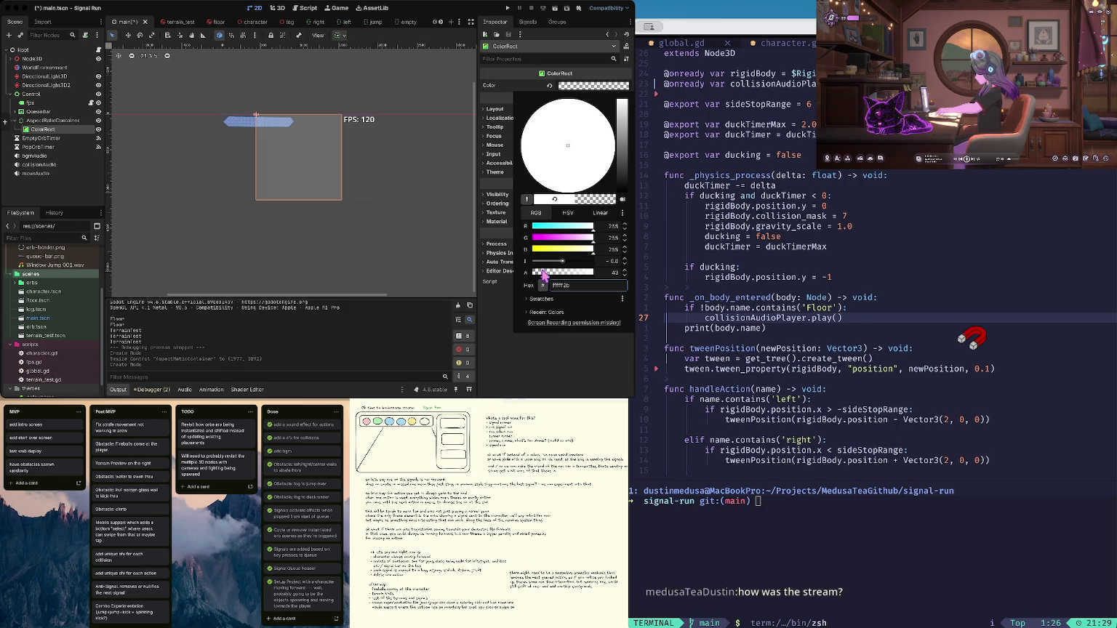
{"action": "left_click", "coordinate": [495, 307]}
Keep the ColorRect's Layout > Container Sizing Horizontal option on Fill
{"action": "left_click", "coordinate": [517, 110]}
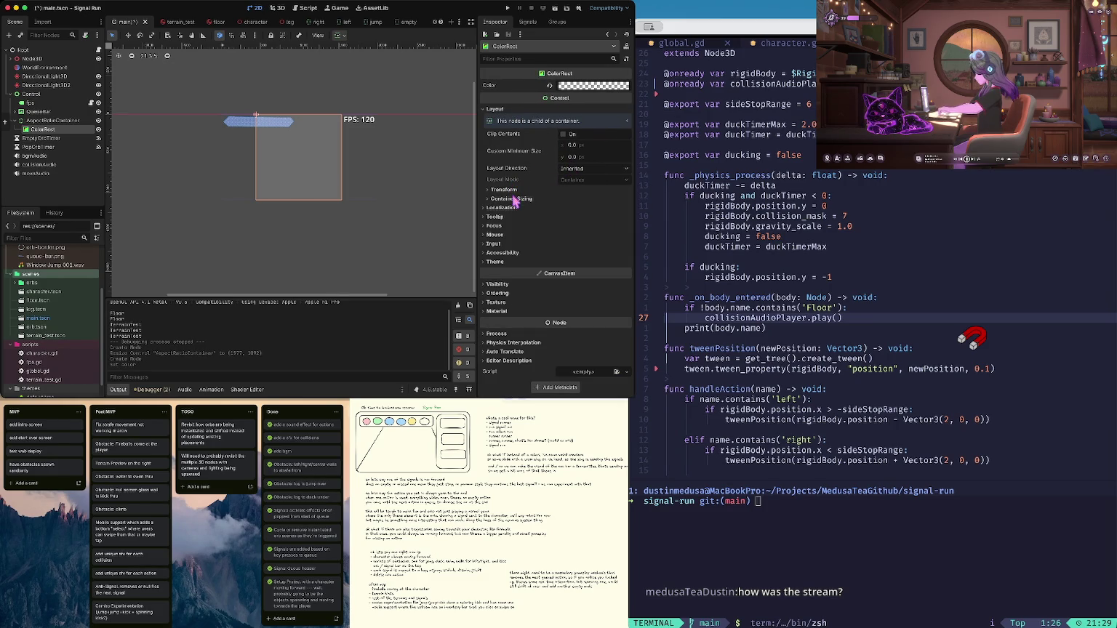
{"action": "left_click", "coordinate": [514, 198]}
{"action": "left_click", "coordinate": [582, 209]}
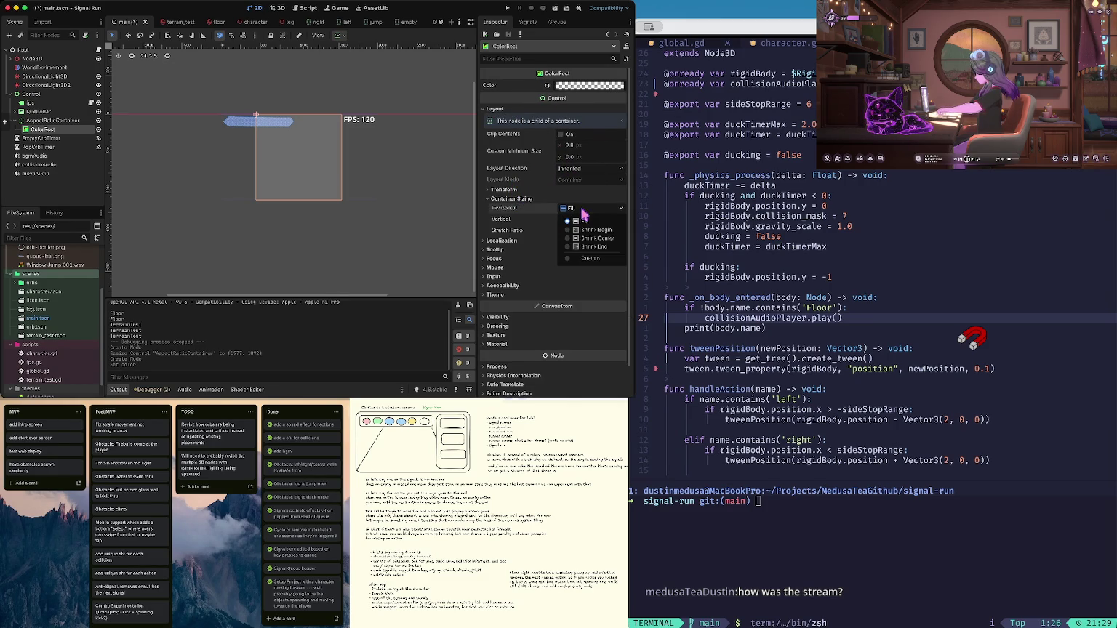
{"action": "left_click", "coordinate": [585, 221]}
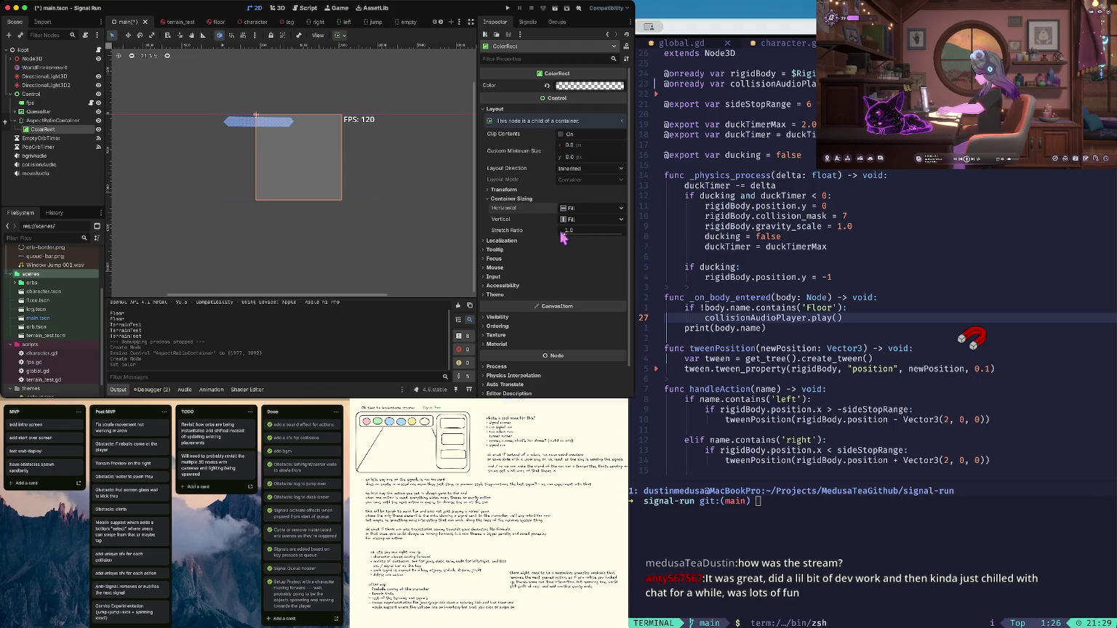
{"action": "mouse_move", "coordinate": [561, 238]}
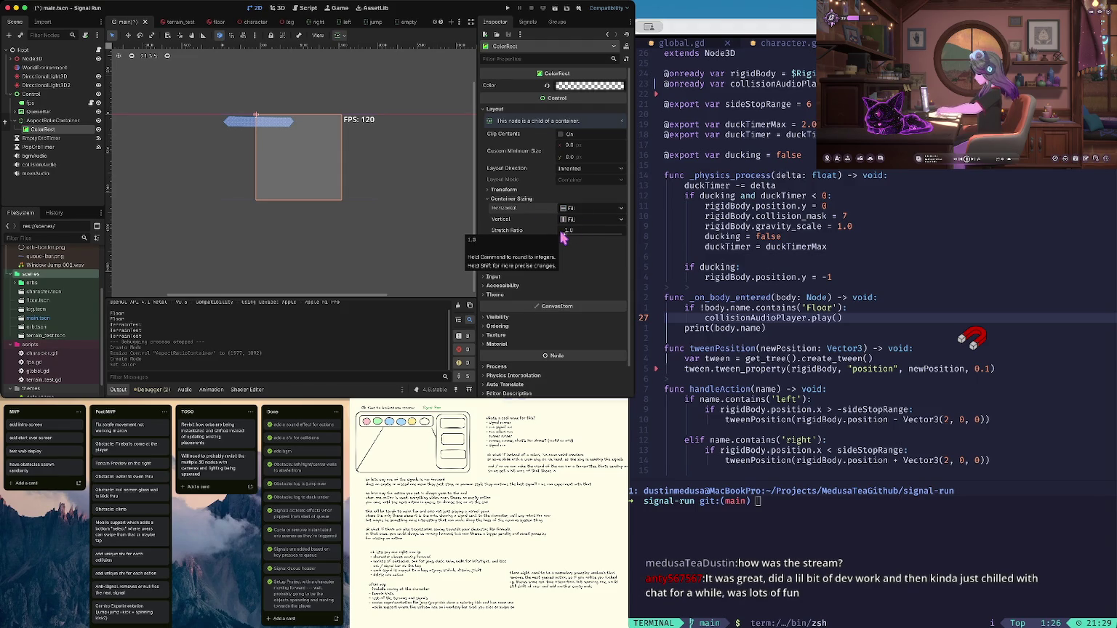
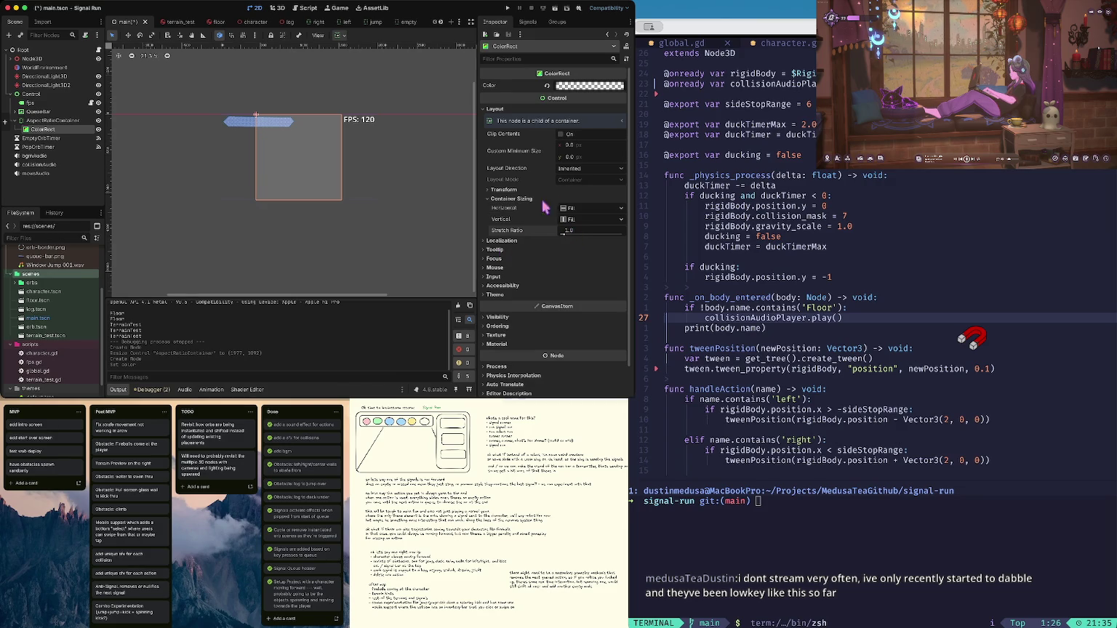
Try the Cover stretch mode on the AspectRatioContainer
{"action": "left_click", "coordinate": [42, 121]}
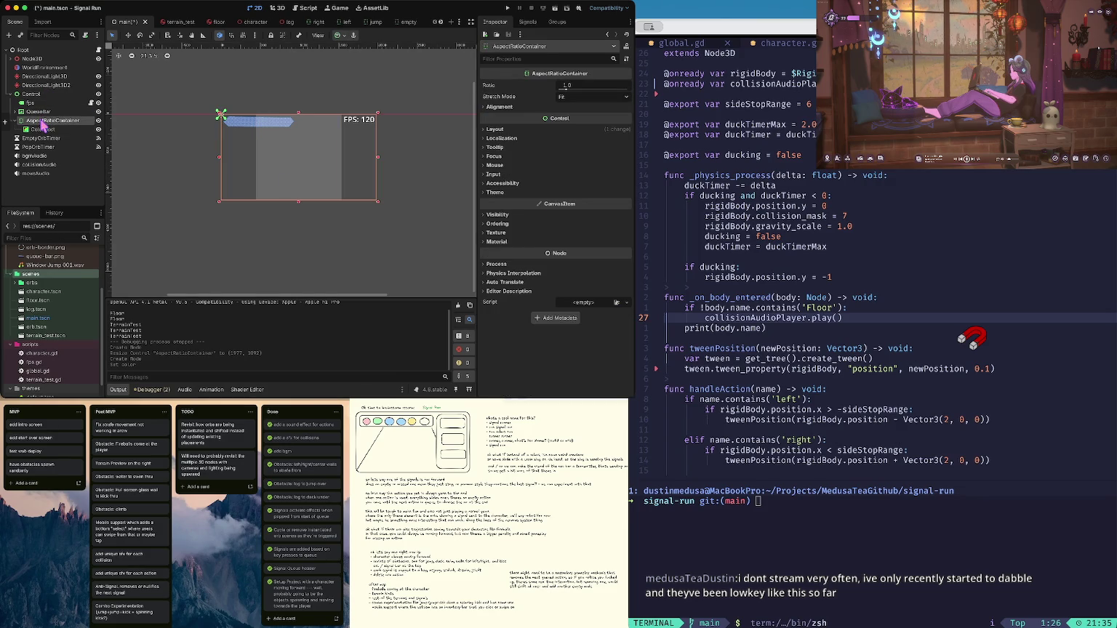
{"action": "left_click", "coordinate": [565, 97]}
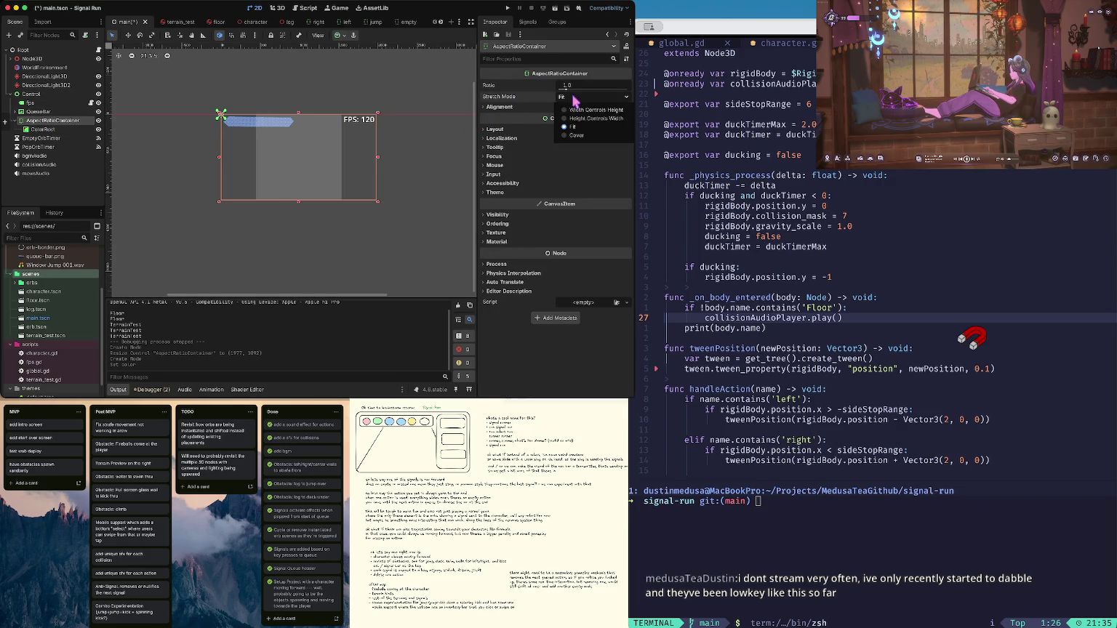
{"action": "left_click", "coordinate": [576, 136]}
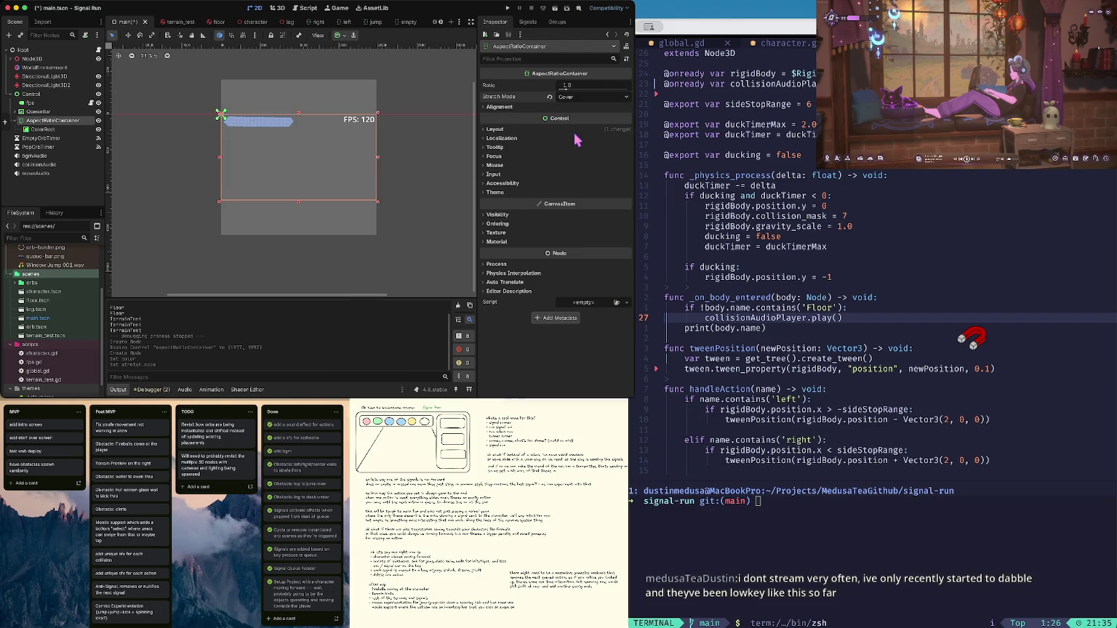
{"action": "left_click", "coordinate": [44, 131]}
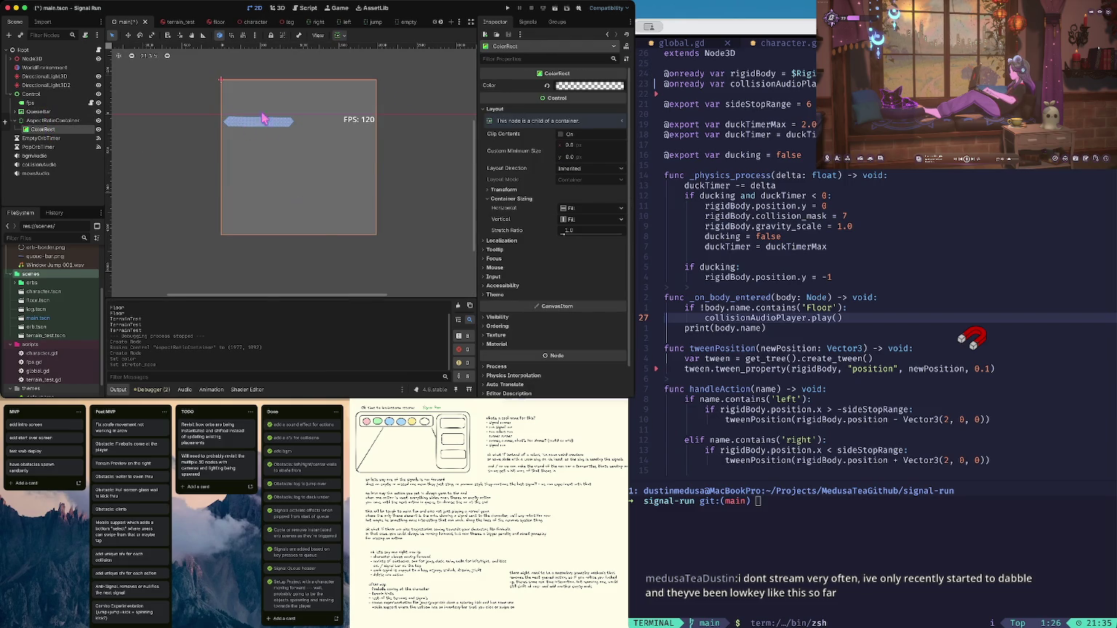
{"action": "left_click", "coordinate": [217, 77]}
{"action": "left_click", "coordinate": [49, 121]}
Test the ColorRect's vertical sizing at Shrink Begin, then restore it to Fill
{"action": "left_click", "coordinate": [48, 129]}
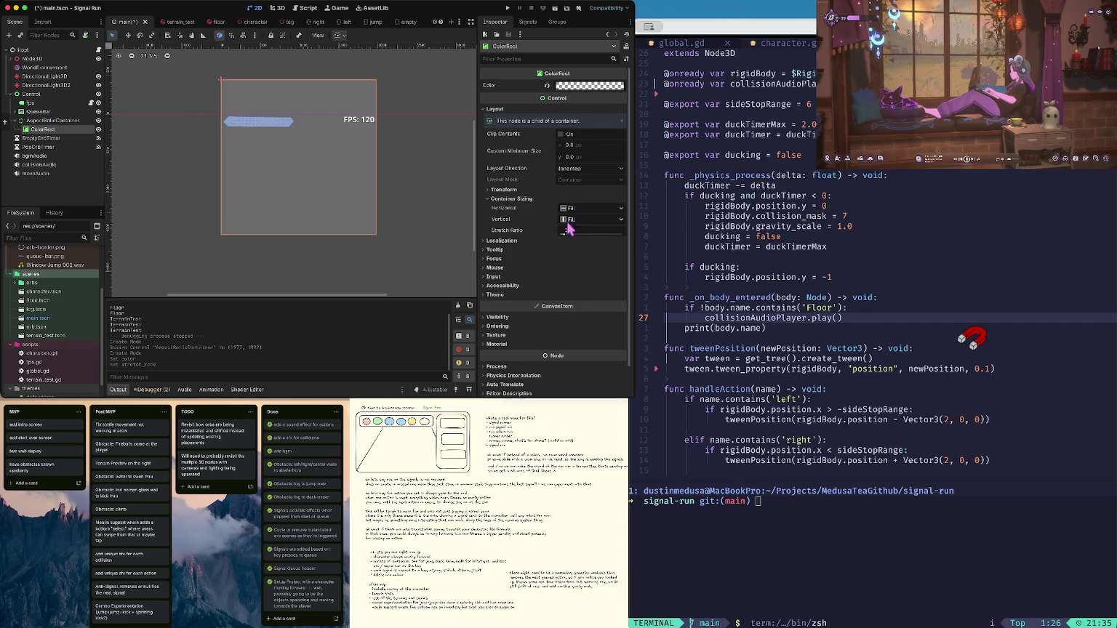
{"action": "left_click", "coordinate": [570, 221]}
{"action": "left_click", "coordinate": [568, 221]}
{"action": "left_click", "coordinate": [569, 221]}
{"action": "left_click", "coordinate": [580, 242]}
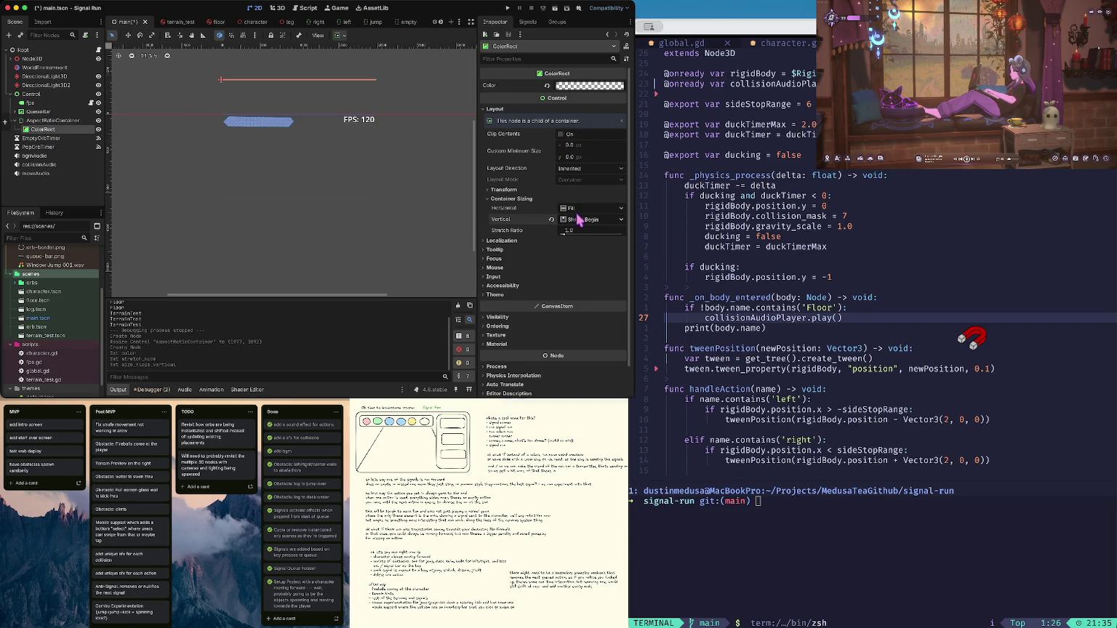
{"action": "left_click", "coordinate": [580, 220]}
{"action": "left_click", "coordinate": [549, 228]}
{"action": "left_click", "coordinate": [552, 219]}
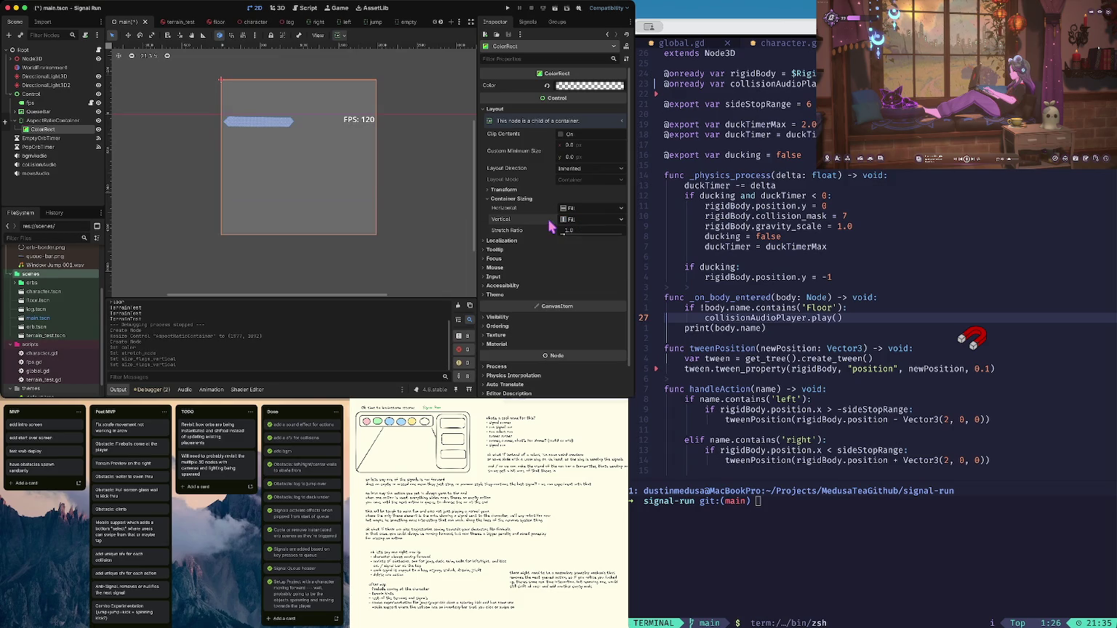
Set the container's stretch mode to Width Controls Height and save the scene
{"action": "left_click", "coordinate": [41, 122]}
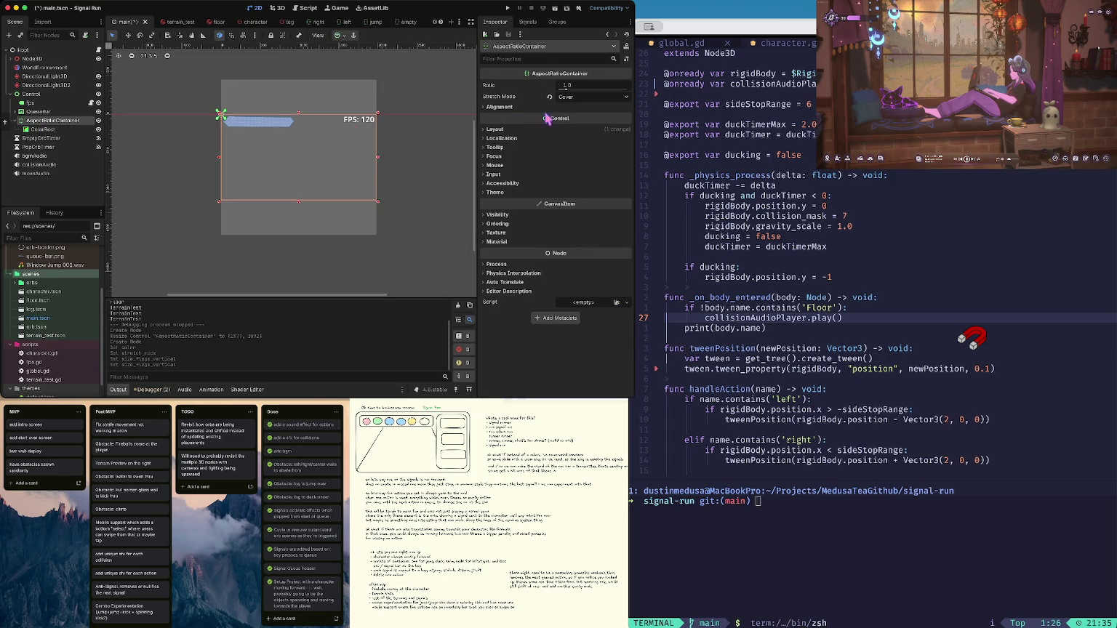
{"action": "left_click", "coordinate": [584, 97]}
{"action": "left_click", "coordinate": [584, 111]}
{"action": "left_click", "coordinate": [584, 98]}
{"action": "left_click", "coordinate": [584, 115]}
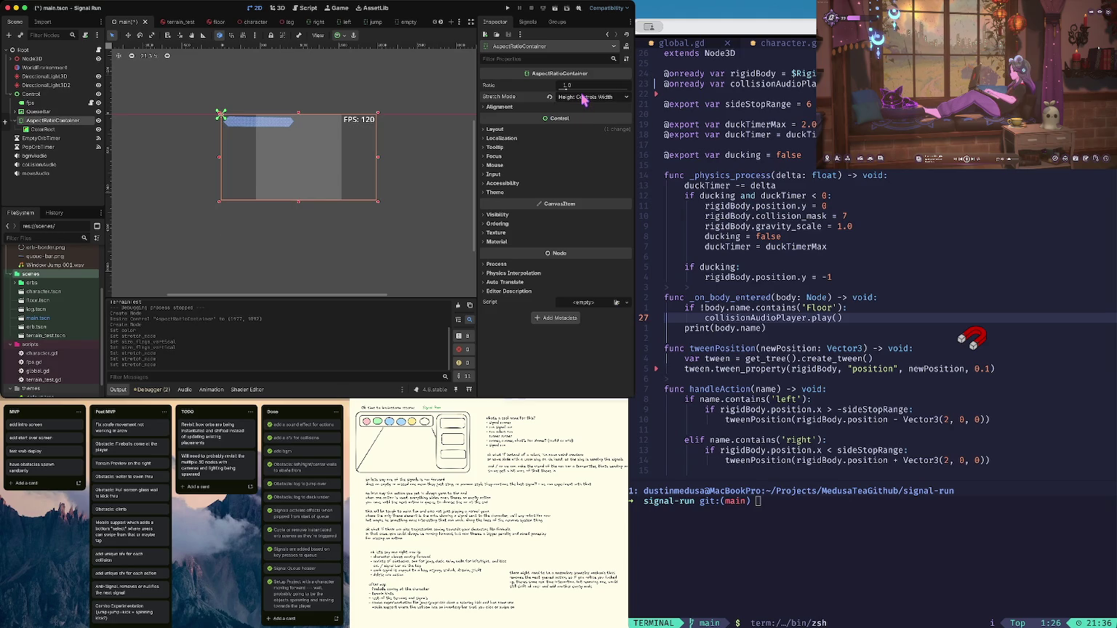
{"action": "left_click", "coordinate": [584, 97]}
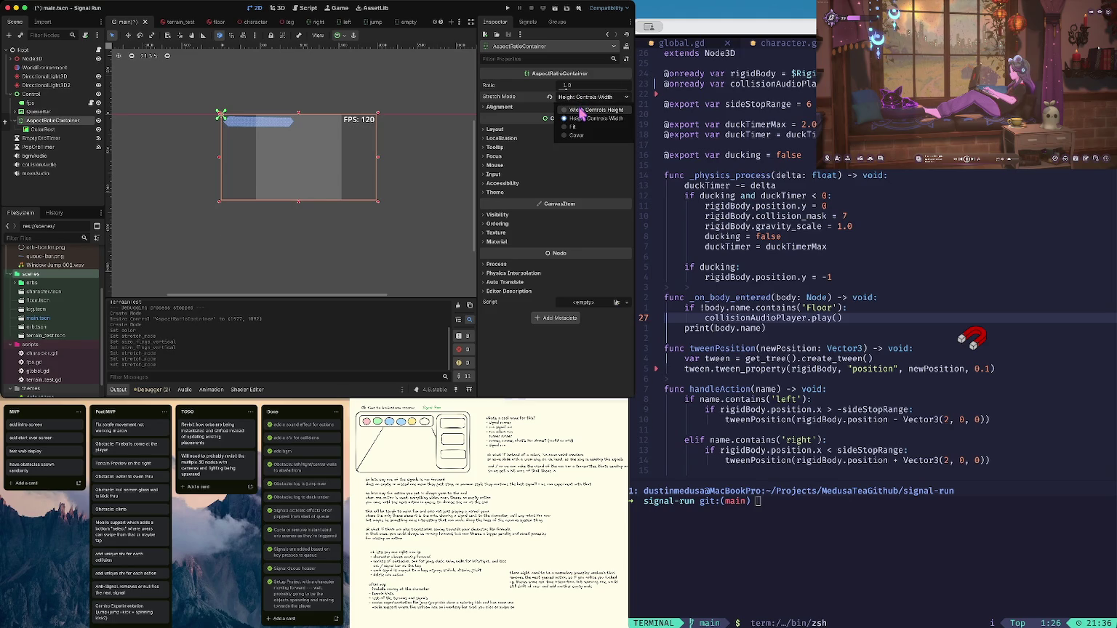
{"action": "left_click", "coordinate": [581, 111]}
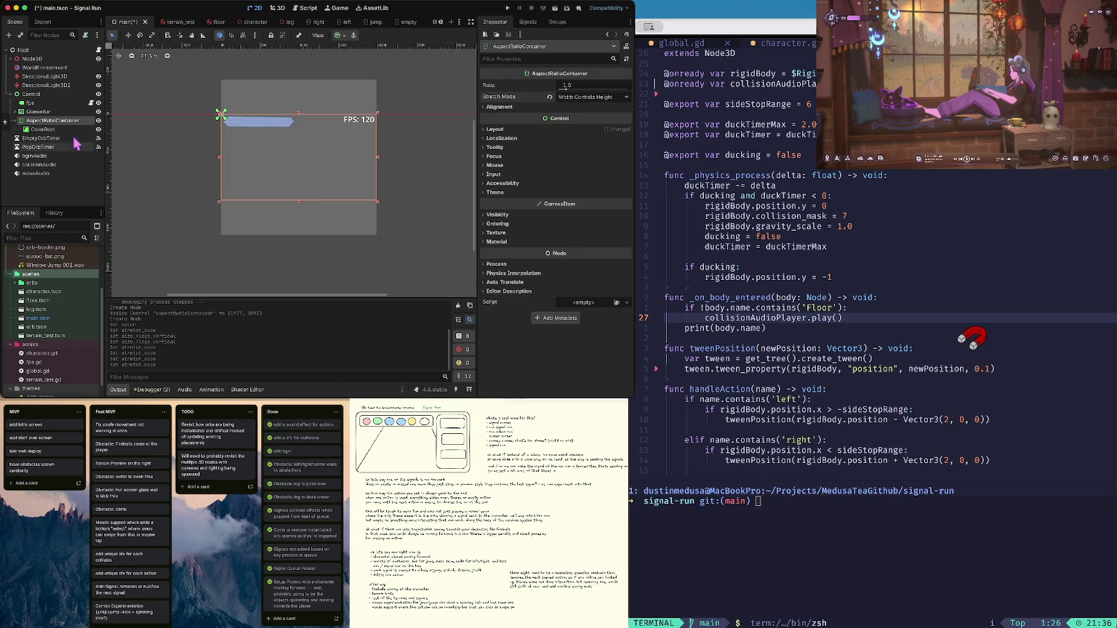
{"action": "left_click", "coordinate": [64, 130]}
{"action": "key", "text": "ctrl+s"}
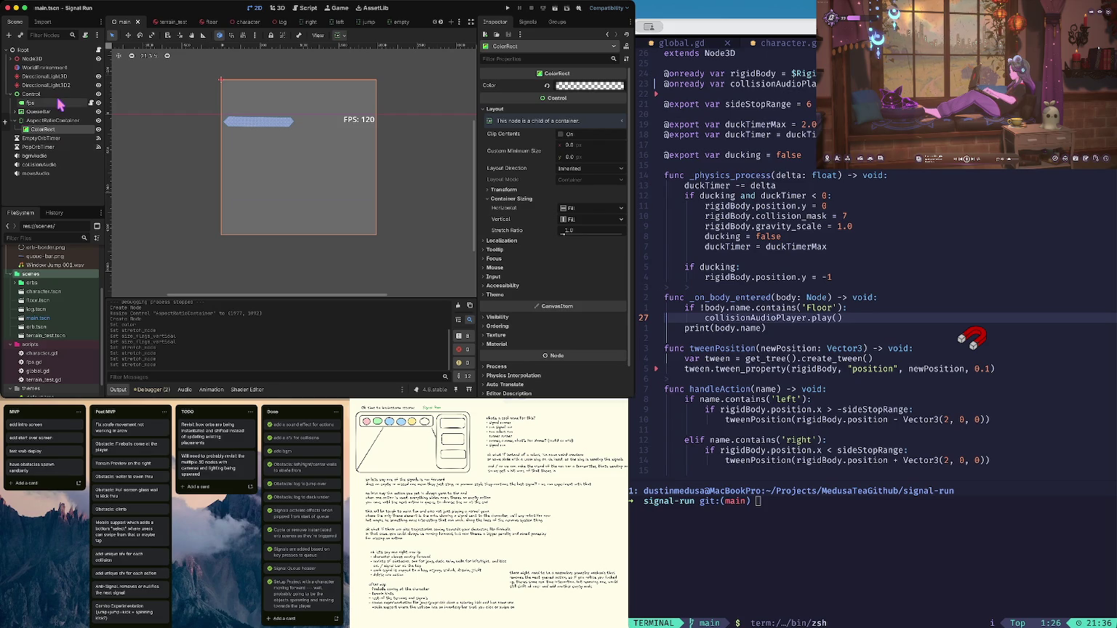
Run the game to check the queue bar layout, then stop it
{"action": "key", "text": "super+b"}
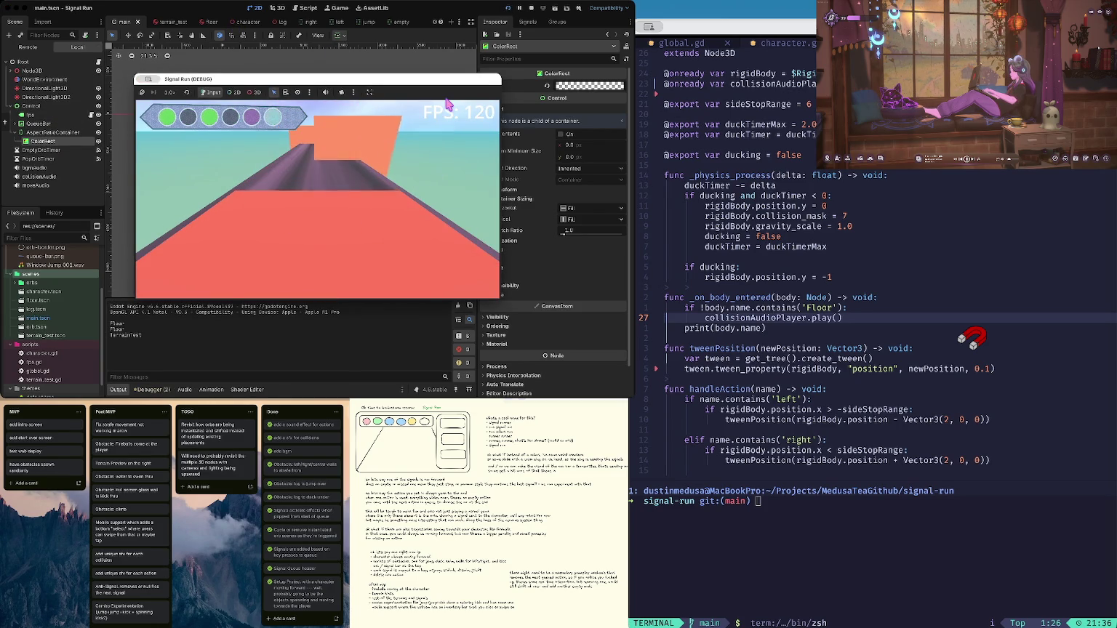
{"action": "left_click", "coordinate": [531, 9]}
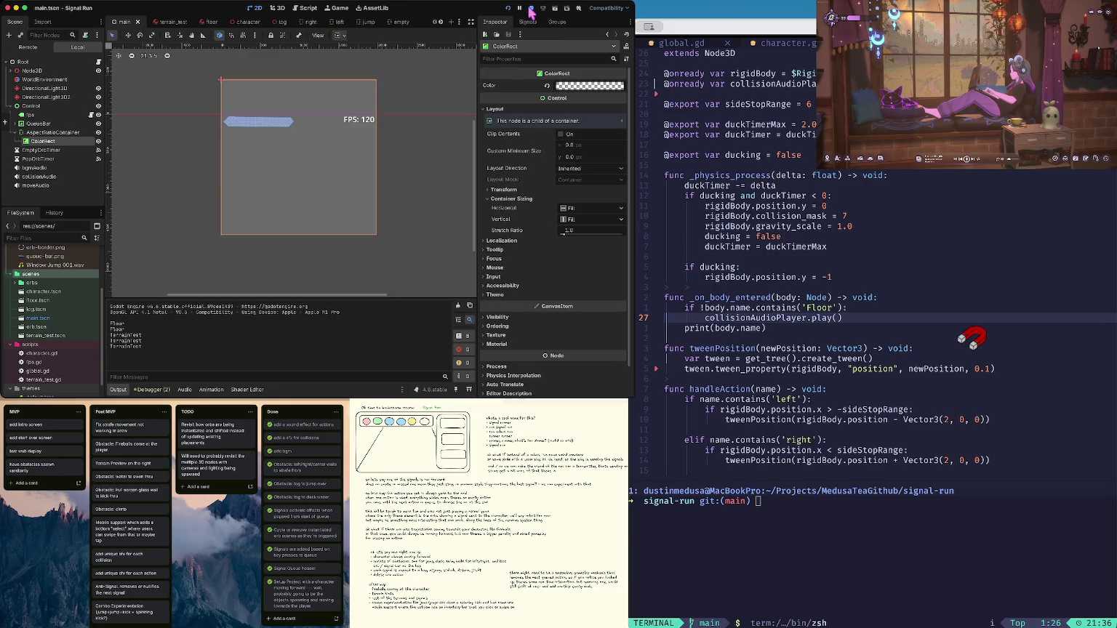
{"action": "left_click", "coordinate": [64, 112]}
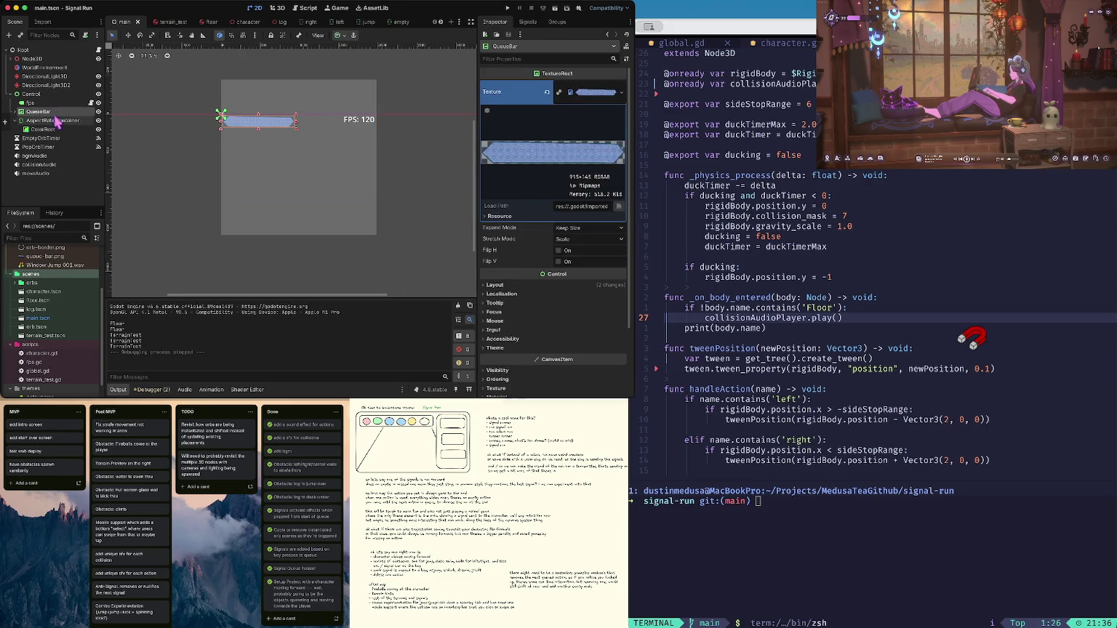
Rename the AspectRatioContainer node in the Scene dock to GameOverScreen
{"action": "left_click", "coordinate": [55, 121]}
{"action": "right_click", "coordinate": [33, 103]}
{"action": "key", "text": "Escape"}
{"action": "left_click", "coordinate": [64, 120]}
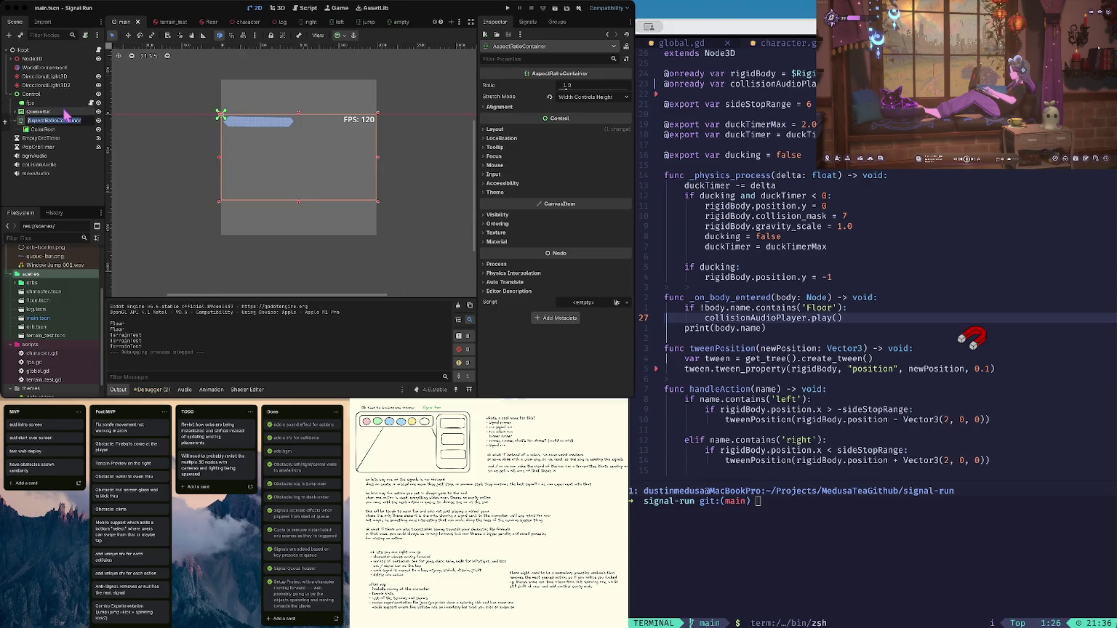
{"action": "key", "text": "BackSpace"}
{"action": "type", "text": "GameOverScreen"}
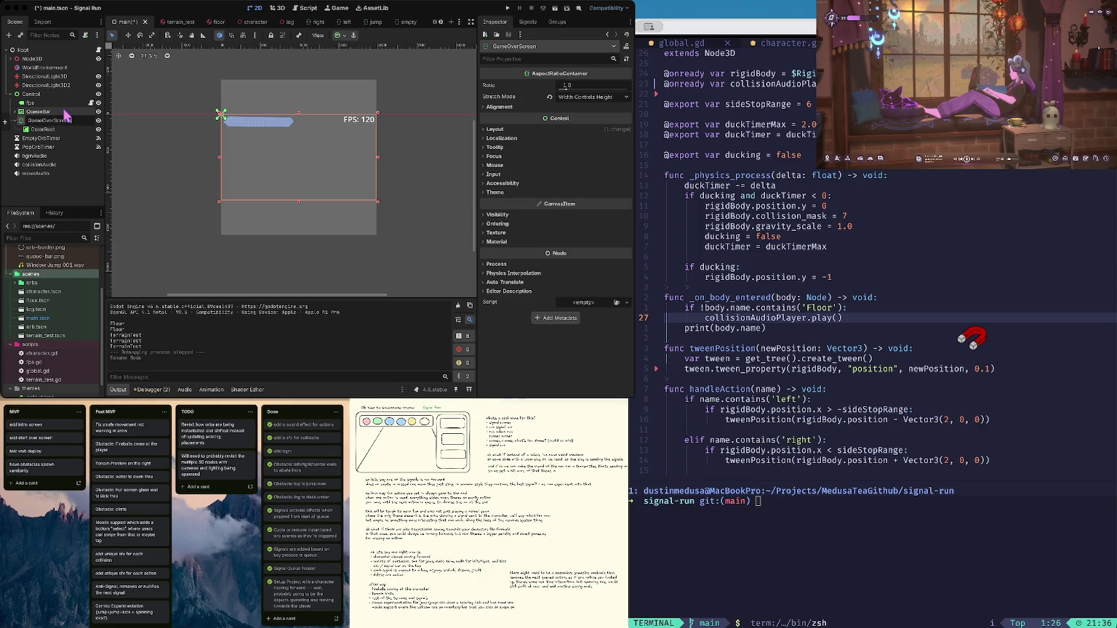
{"action": "key", "text": "Return"}
{"action": "double_click", "coordinate": [98, 120]}
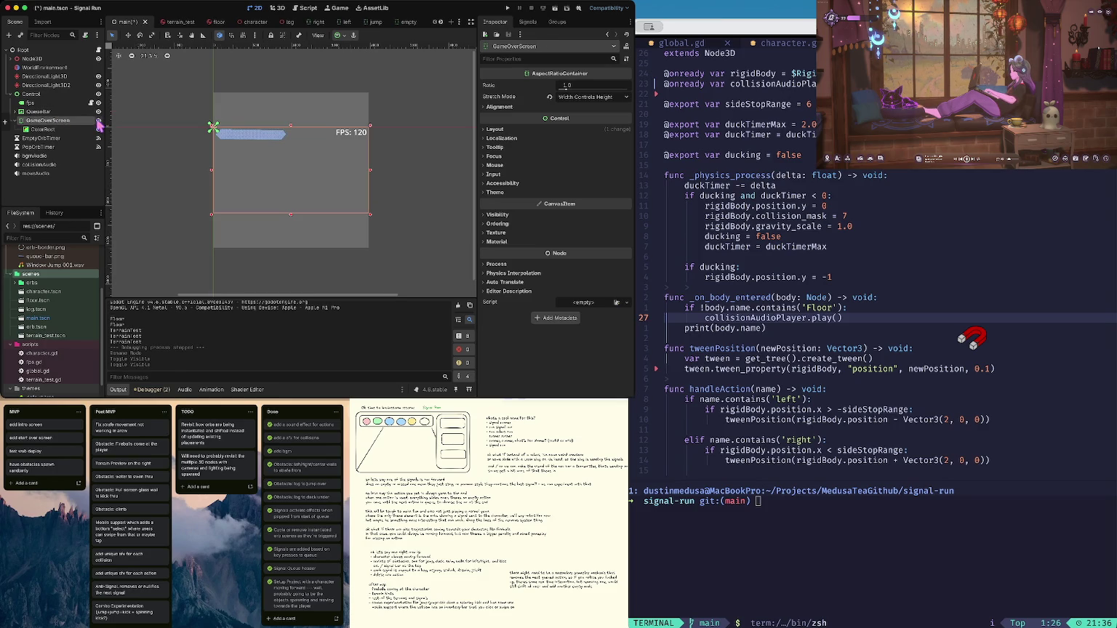
{"action": "left_click", "coordinate": [38, 129]}
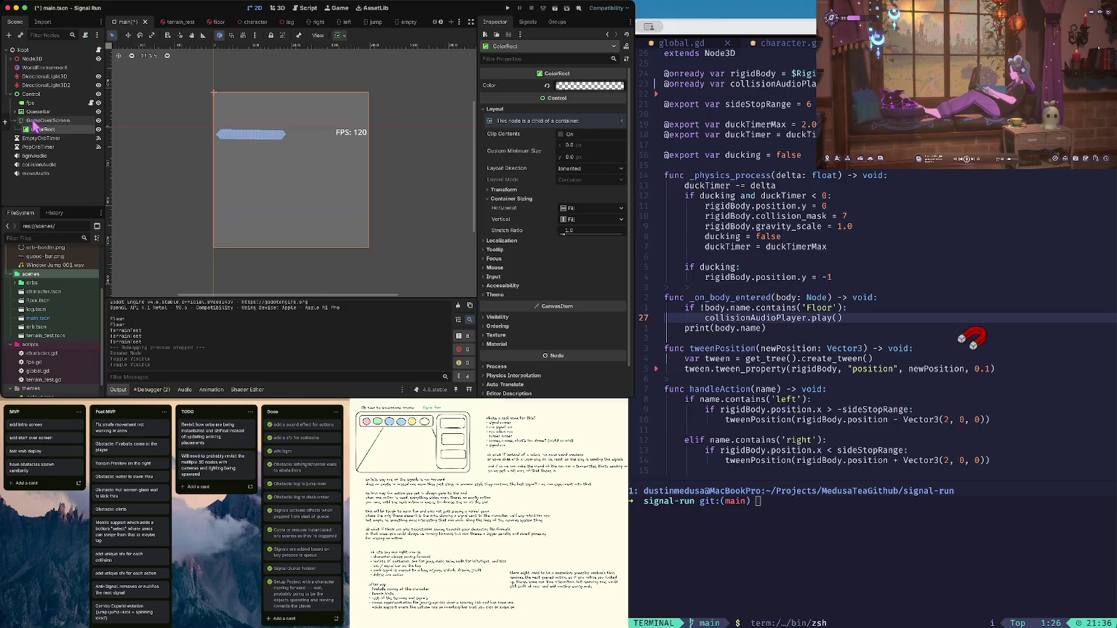
Add a Label child node under GameOverScreen
{"action": "right_click", "coordinate": [32, 121]}
{"action": "left_click", "coordinate": [63, 130]}
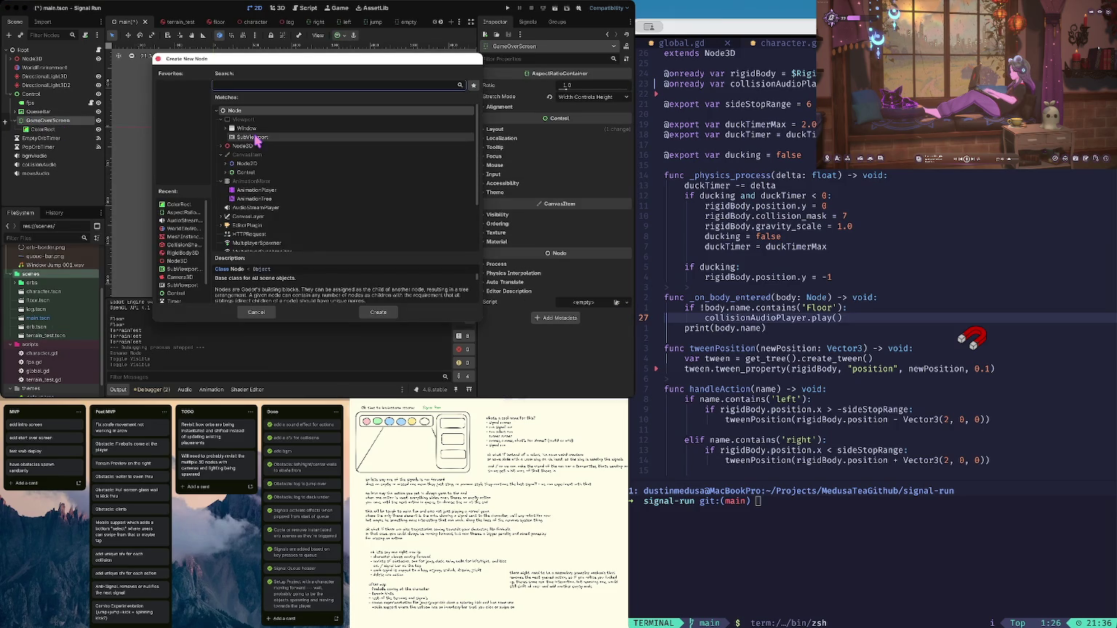
{"action": "type", "text": "label"}
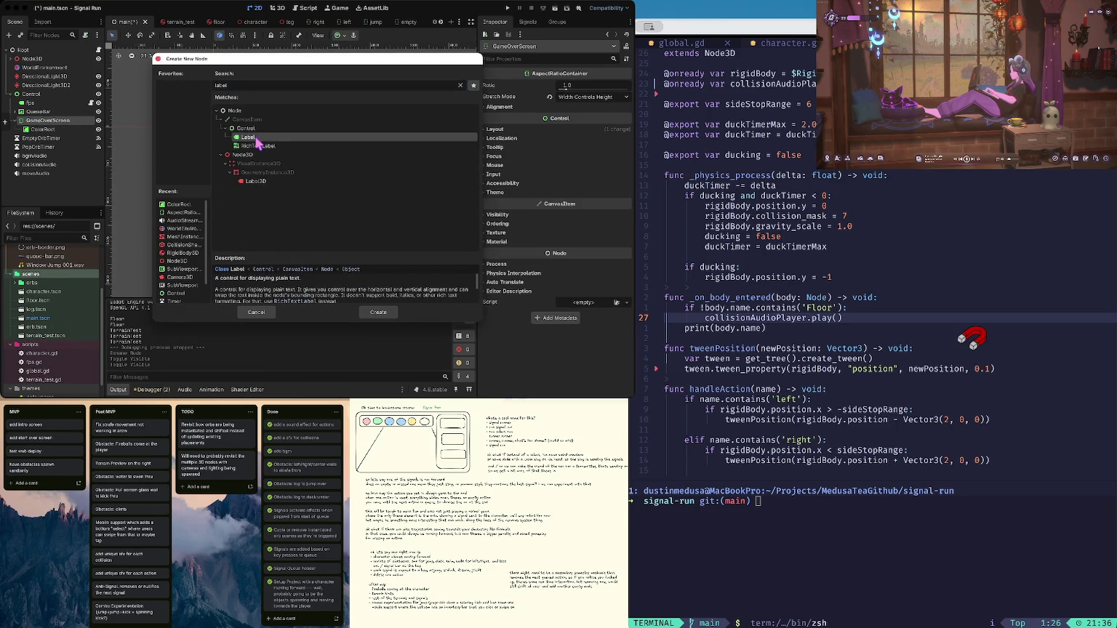
{"action": "left_click", "coordinate": [380, 312]}
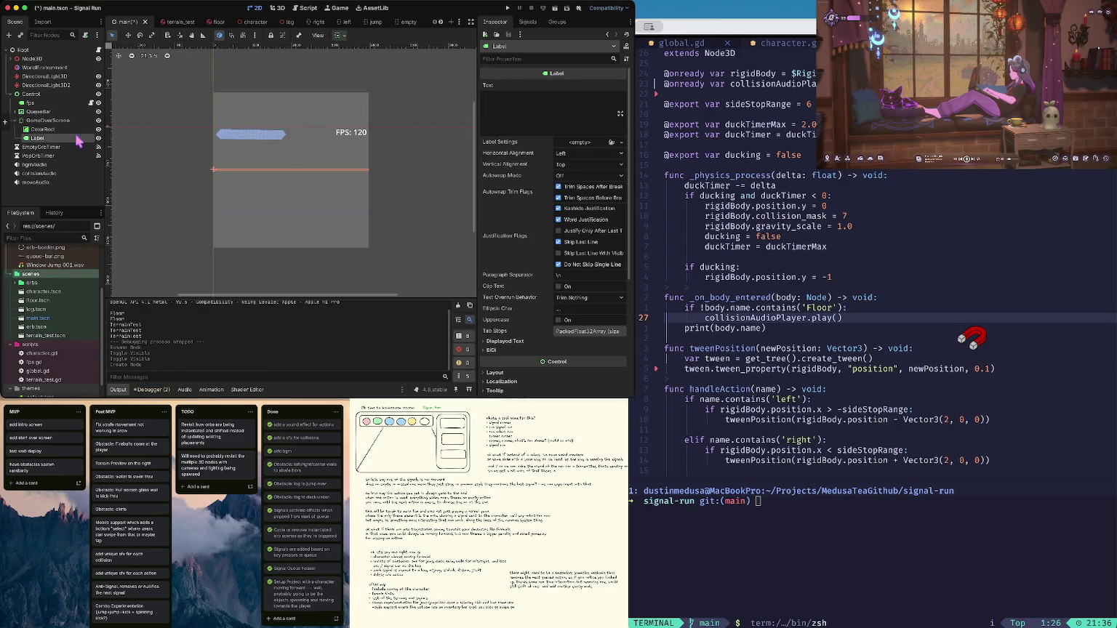
Set the label's text to 'Ya Ded'
{"action": "left_click", "coordinate": [541, 97]}
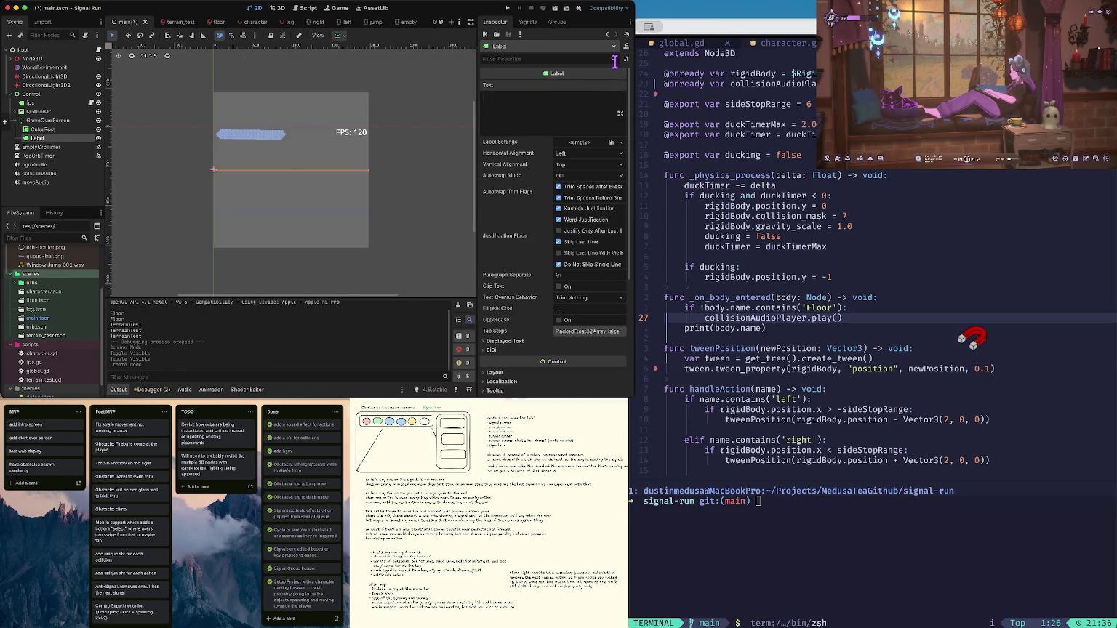
{"action": "type", "text": "Ya Ded"}
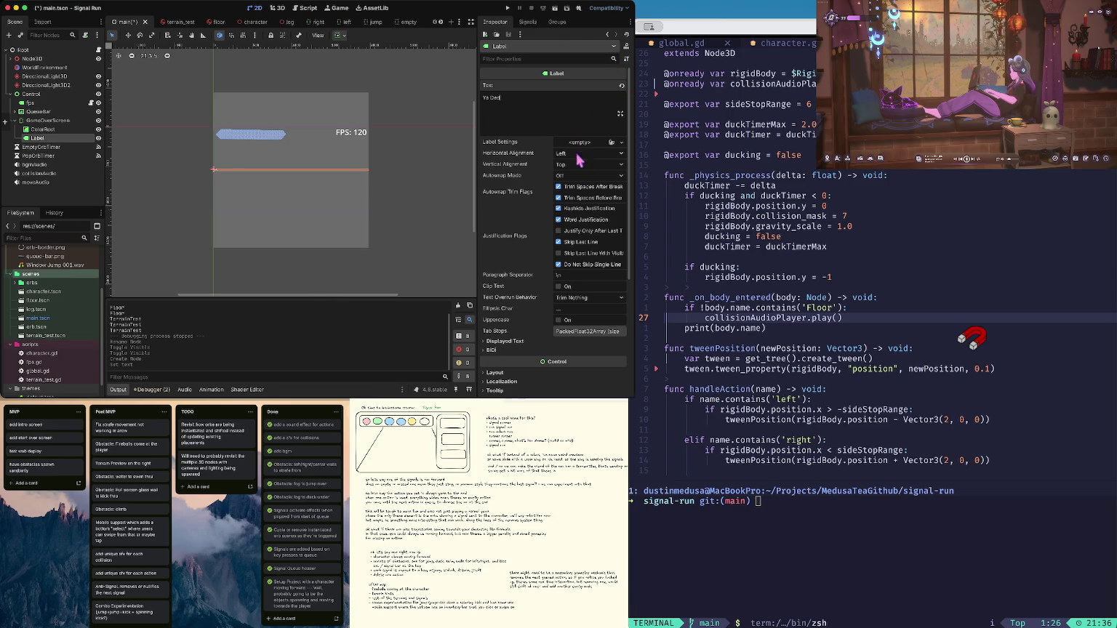
{"action": "scroll", "coordinate": [573, 263], "scroll_direction": "down", "scroll_amount": 5}
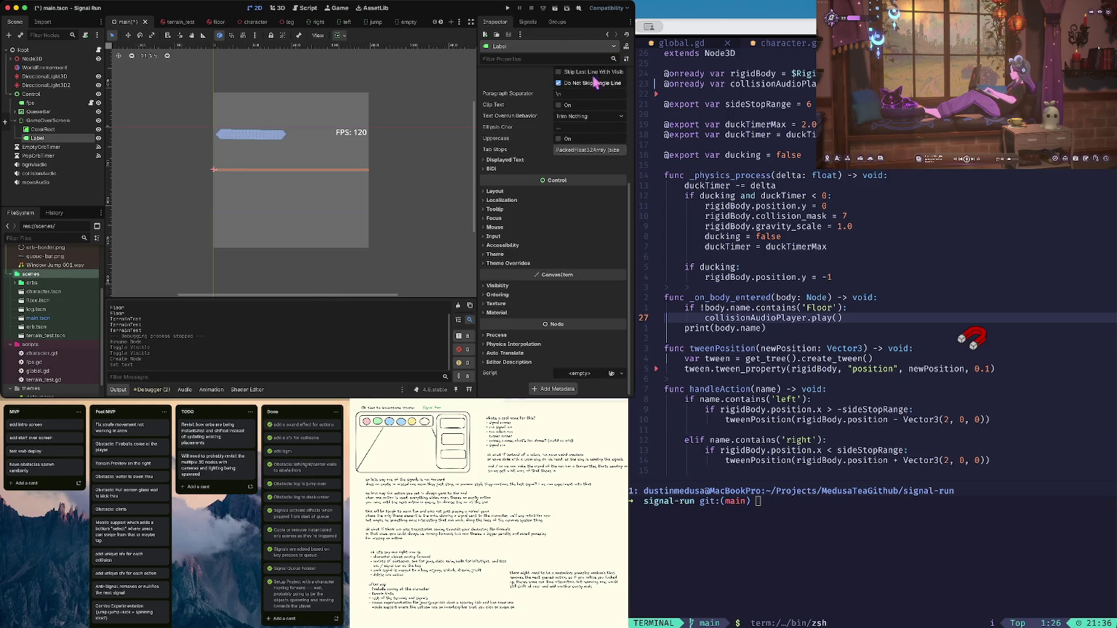
Load the default.tres theme onto the Ya Ded label
{"action": "left_click", "coordinate": [511, 254]}
{"action": "left_click", "coordinate": [587, 263]}
{"action": "left_click", "coordinate": [595, 288]}
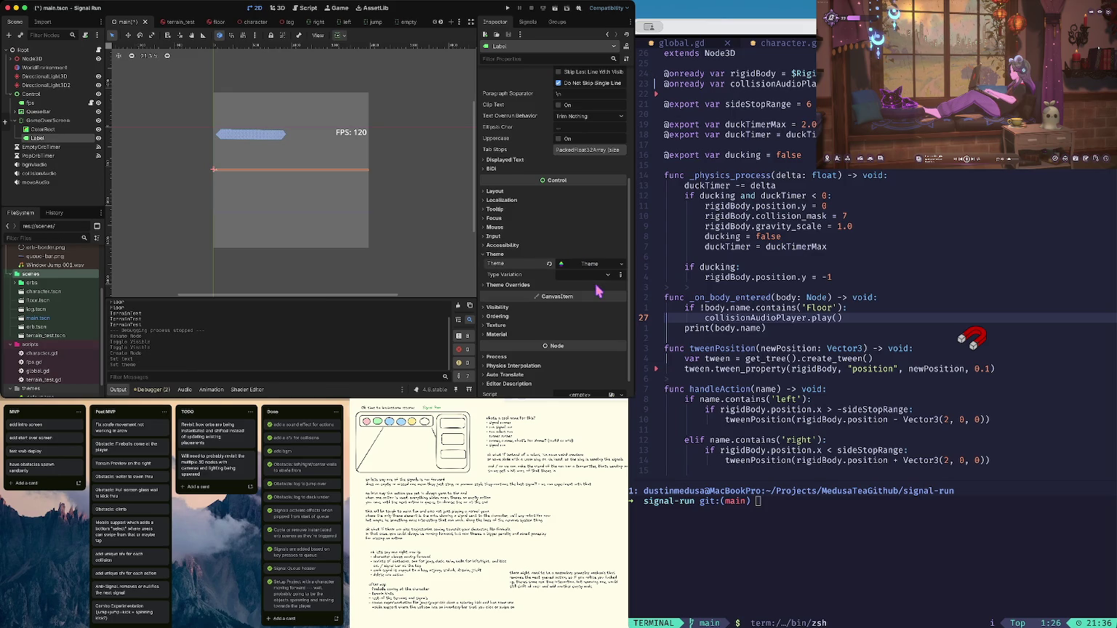
{"action": "left_click", "coordinate": [579, 266]}
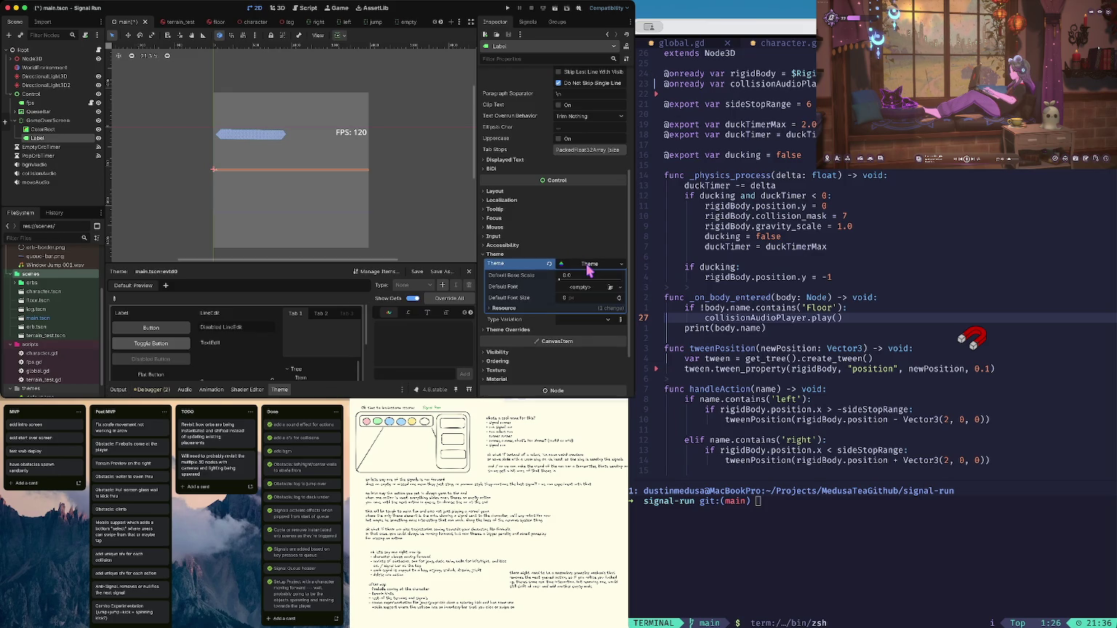
{"action": "left_click", "coordinate": [549, 263]}
{"action": "left_click", "coordinate": [583, 264]}
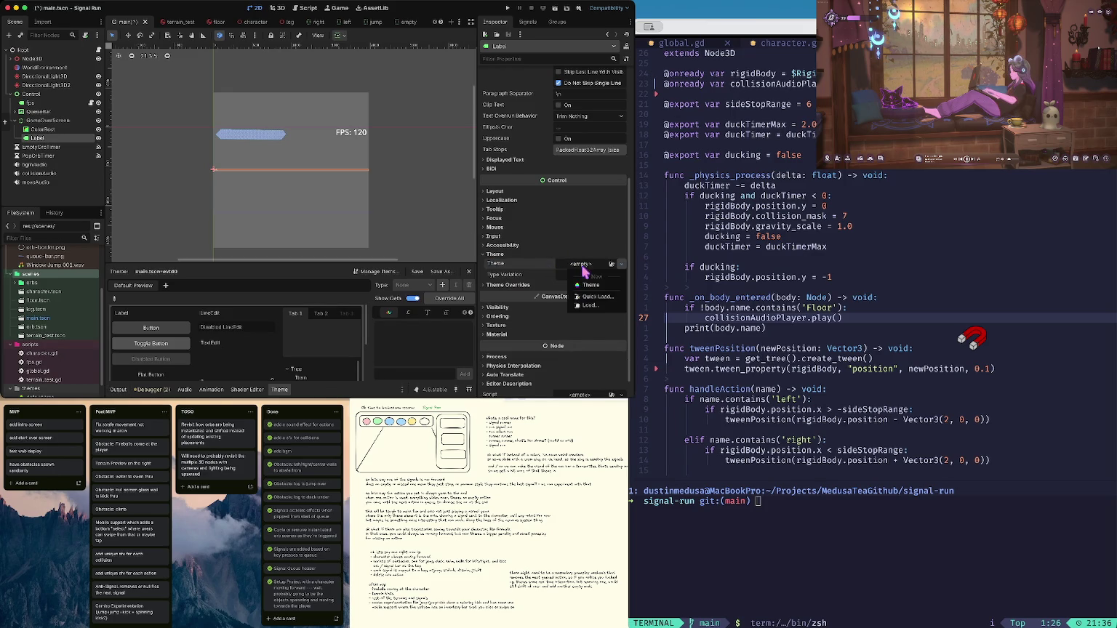
{"action": "left_click", "coordinate": [593, 296]}
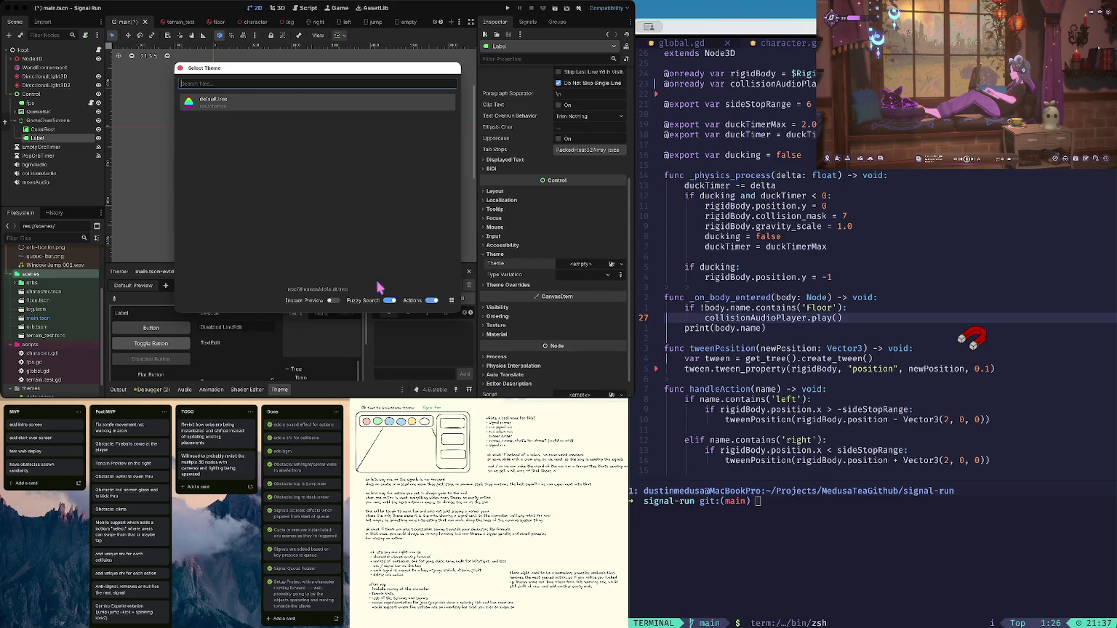
{"action": "left_click", "coordinate": [270, 105]}
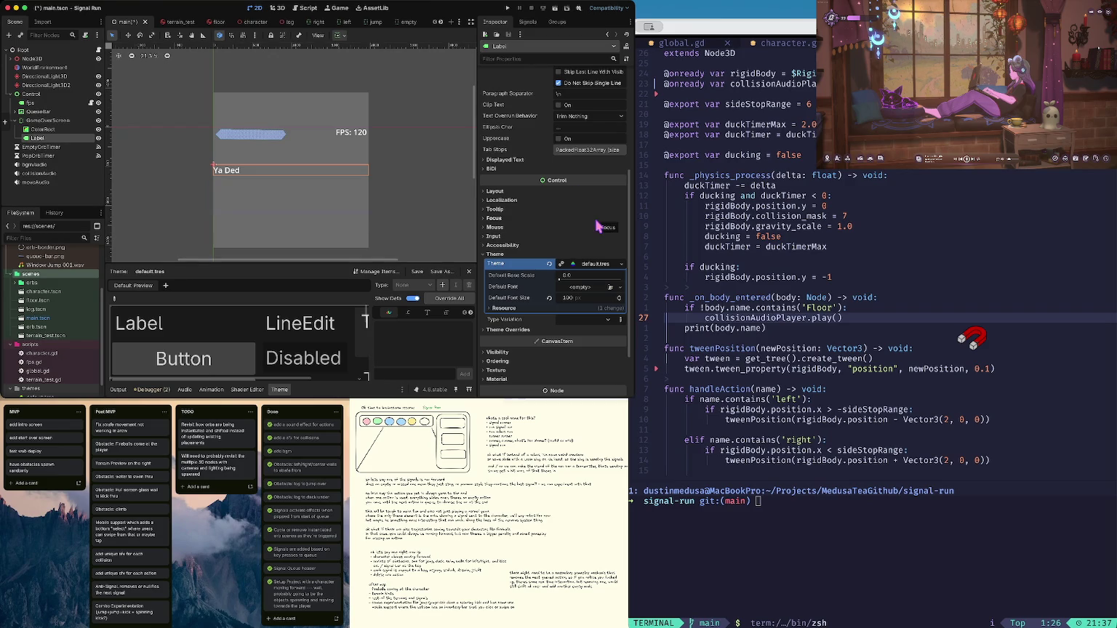
Set the label's horizontal alignment to Center
{"action": "scroll", "coordinate": [572, 199], "scroll_direction": "up", "scroll_amount": 5}
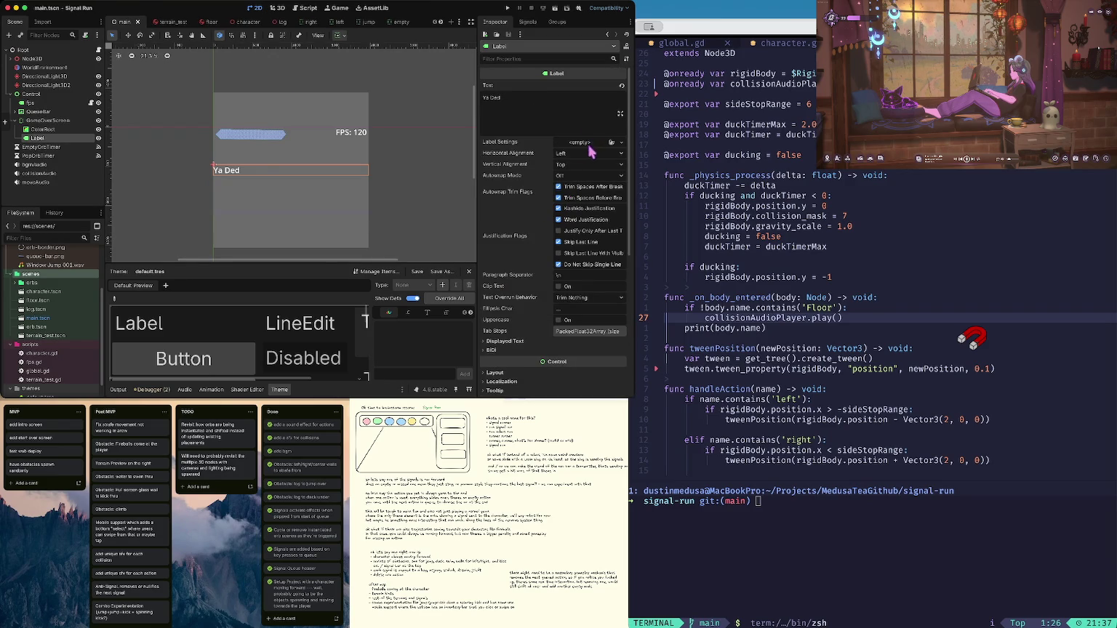
{"action": "left_click", "coordinate": [575, 159]}
{"action": "left_click", "coordinate": [579, 175]}
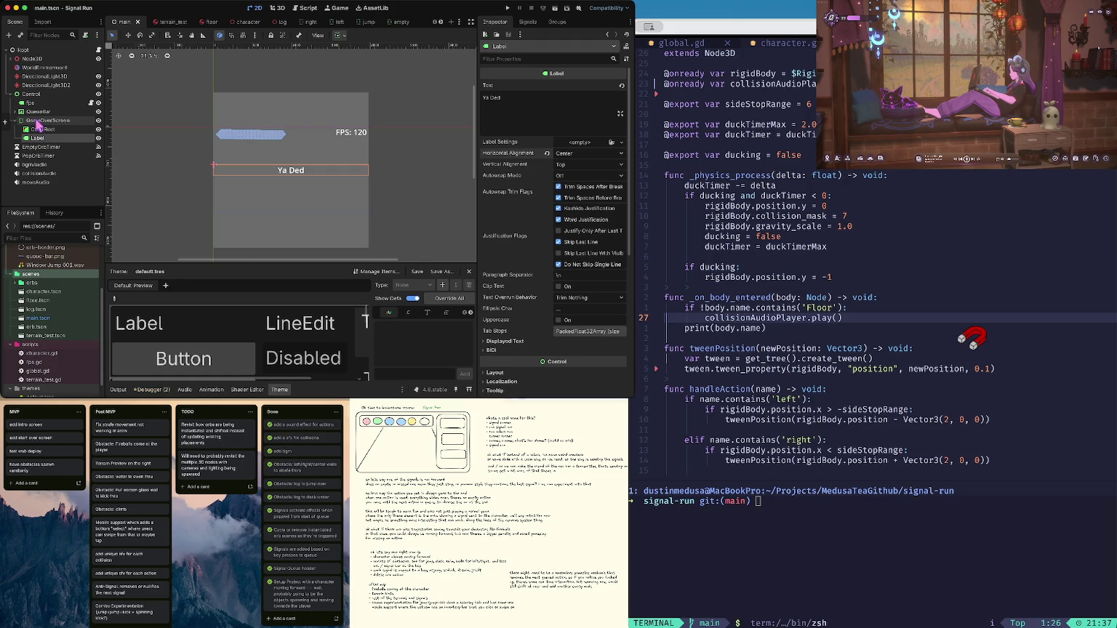
Add a Button child node under GameOverScreen
{"action": "left_click", "coordinate": [37, 121]}
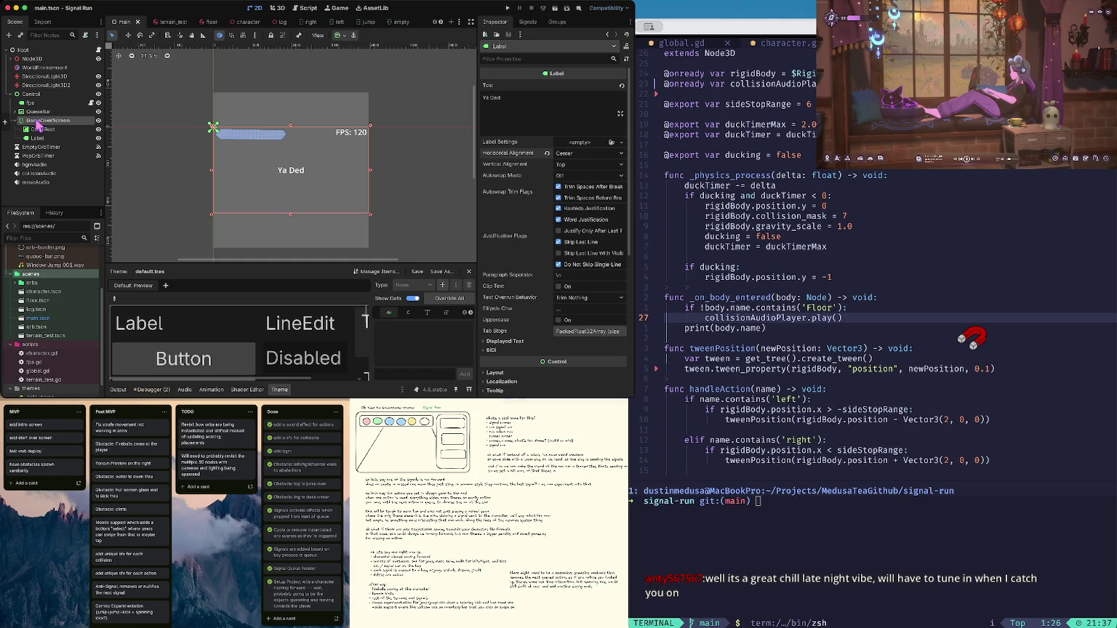
{"action": "key", "text": "ctrl+shift+v"}
{"action": "scroll", "coordinate": [556, 291], "scroll_direction": "down", "scroll_amount": 2}
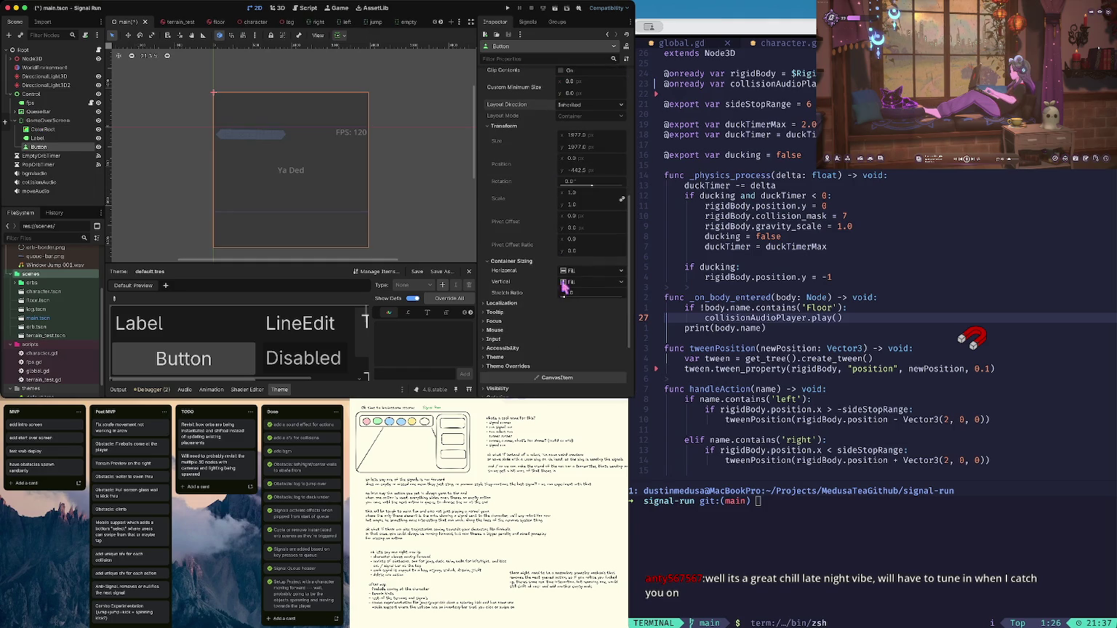
Set the button's vertical container sizing to Shrink Center
{"action": "left_click", "coordinate": [582, 283]}
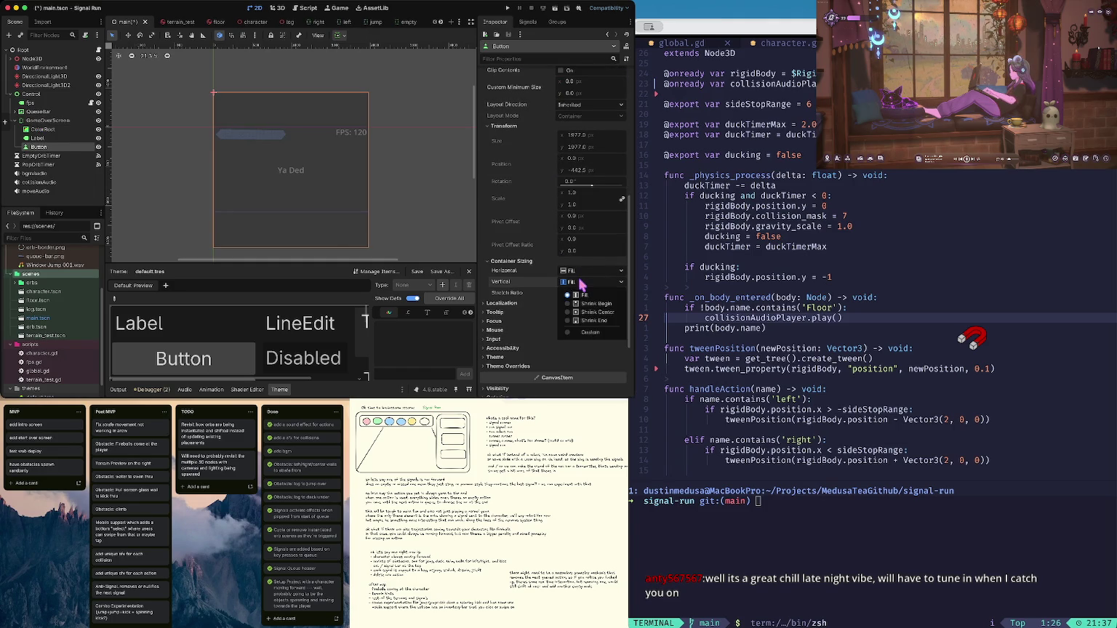
{"action": "left_click", "coordinate": [586, 303]}
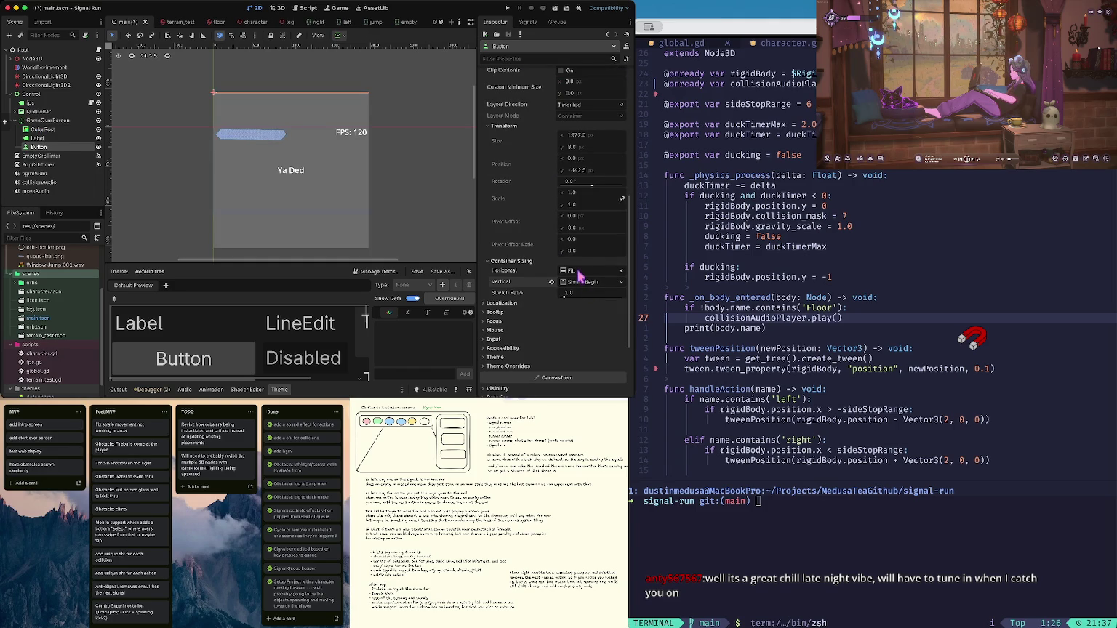
{"action": "left_click", "coordinate": [581, 282]}
{"action": "left_click", "coordinate": [584, 298]}
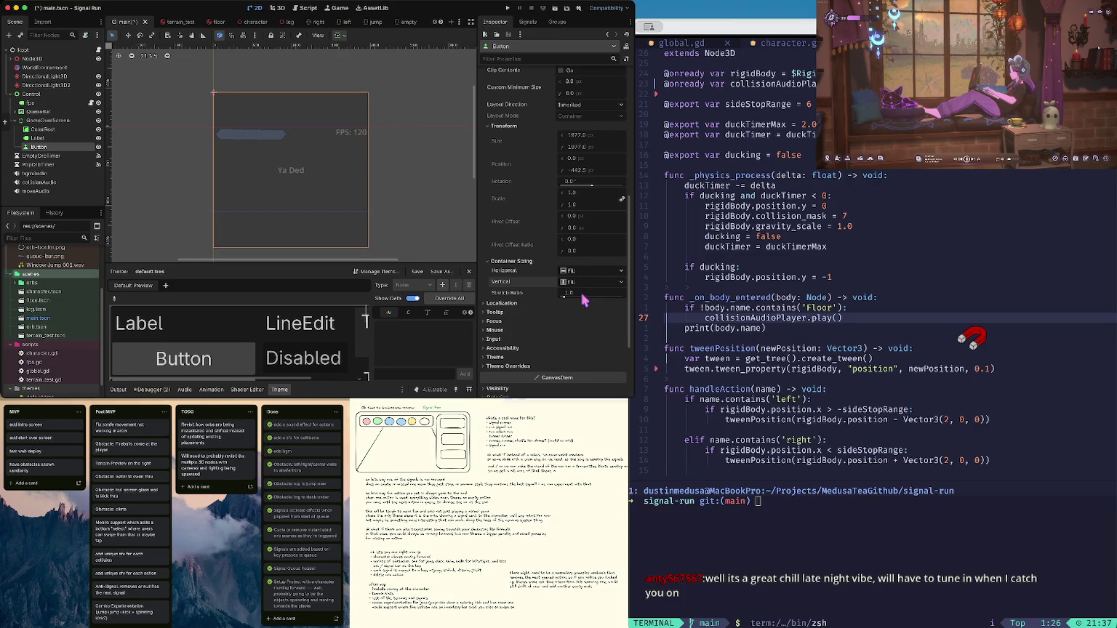
{"action": "left_click", "coordinate": [583, 282]}
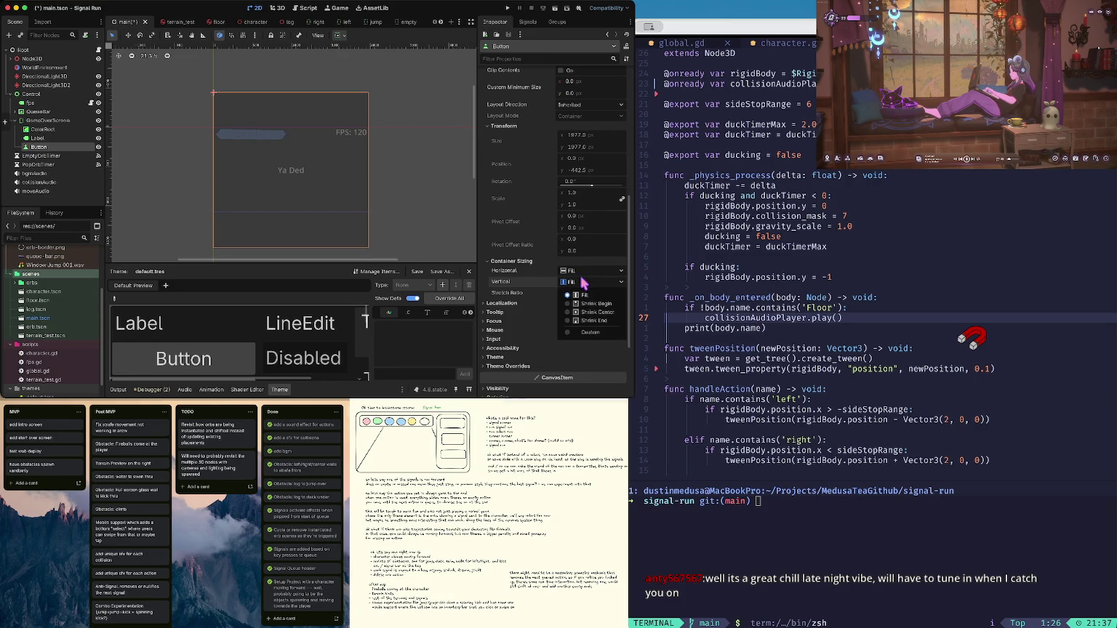
{"action": "left_click", "coordinate": [584, 314]}
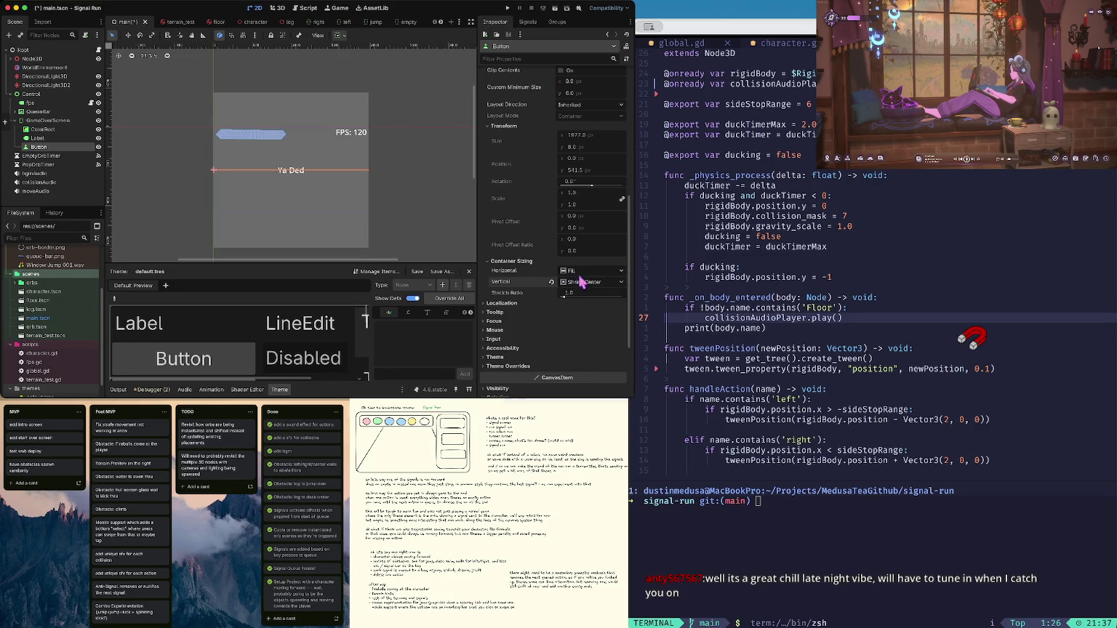
{"action": "left_click", "coordinate": [581, 282]}
{"action": "left_click", "coordinate": [586, 301]}
Set the button's horizontal container sizing to Shrink End
{"action": "scroll", "coordinate": [568, 230], "scroll_direction": "down", "scroll_amount": 3}
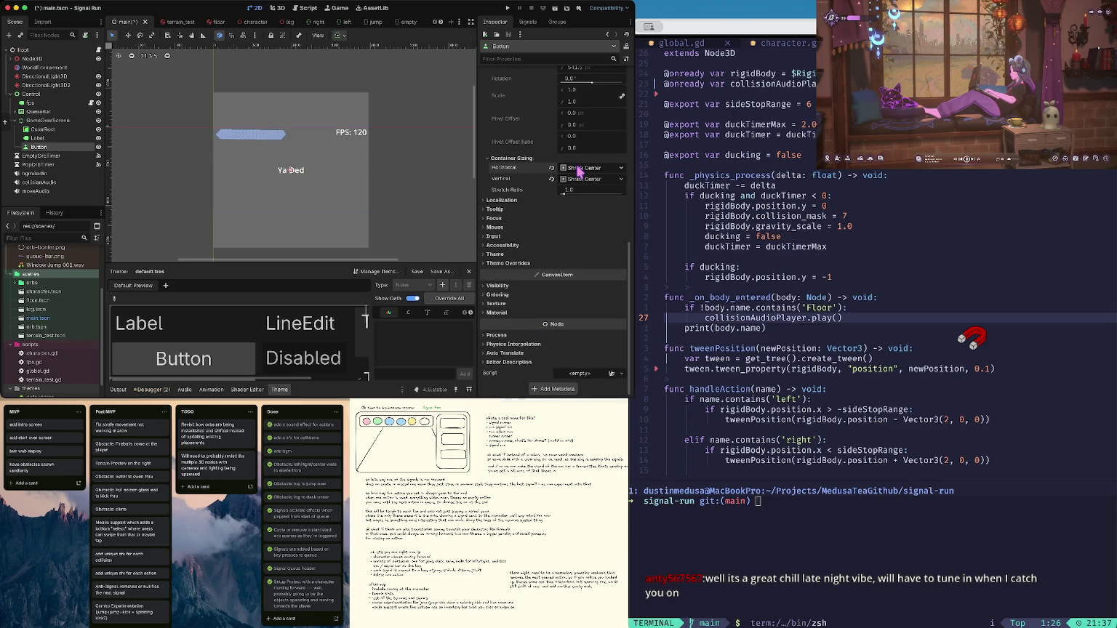
{"action": "left_click", "coordinate": [578, 168]}
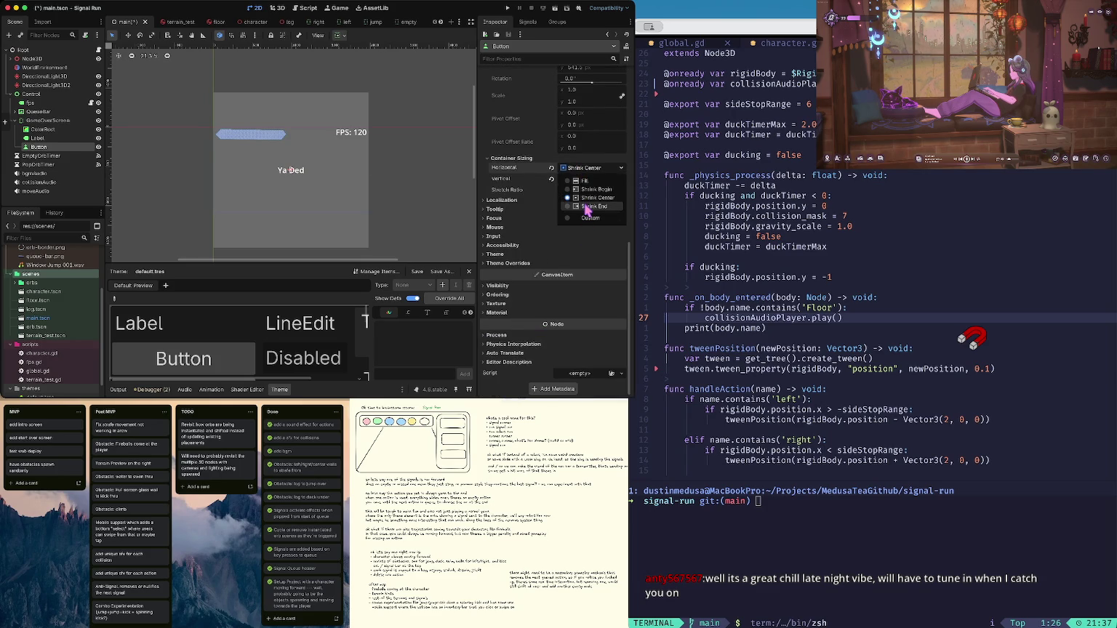
{"action": "left_click", "coordinate": [588, 207]}
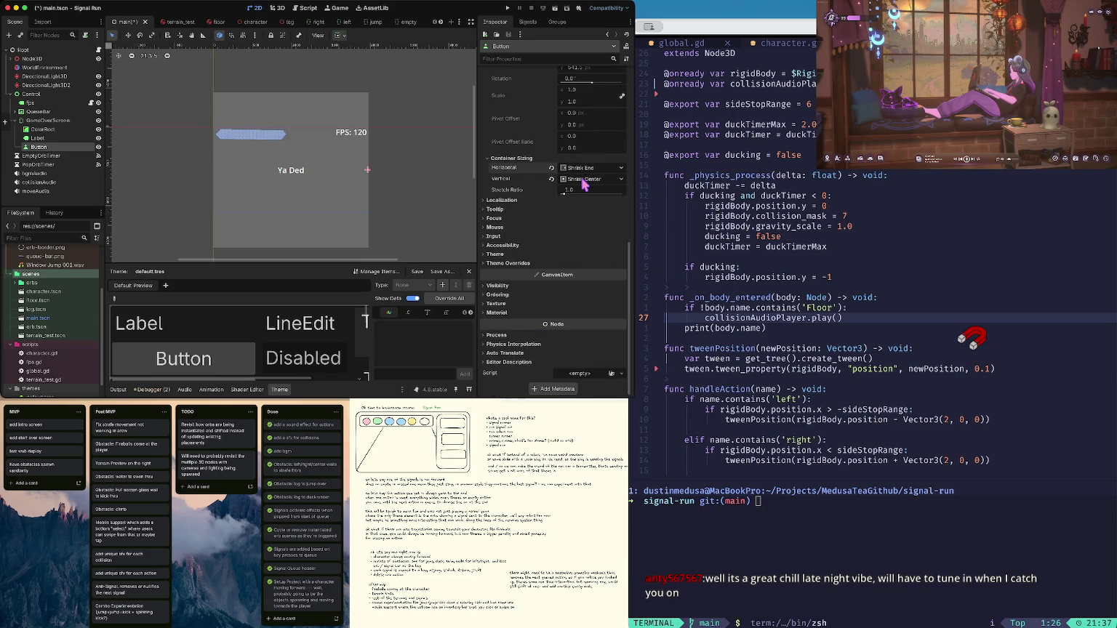
{"action": "scroll", "coordinate": [584, 185], "scroll_direction": "up", "scroll_amount": 10}
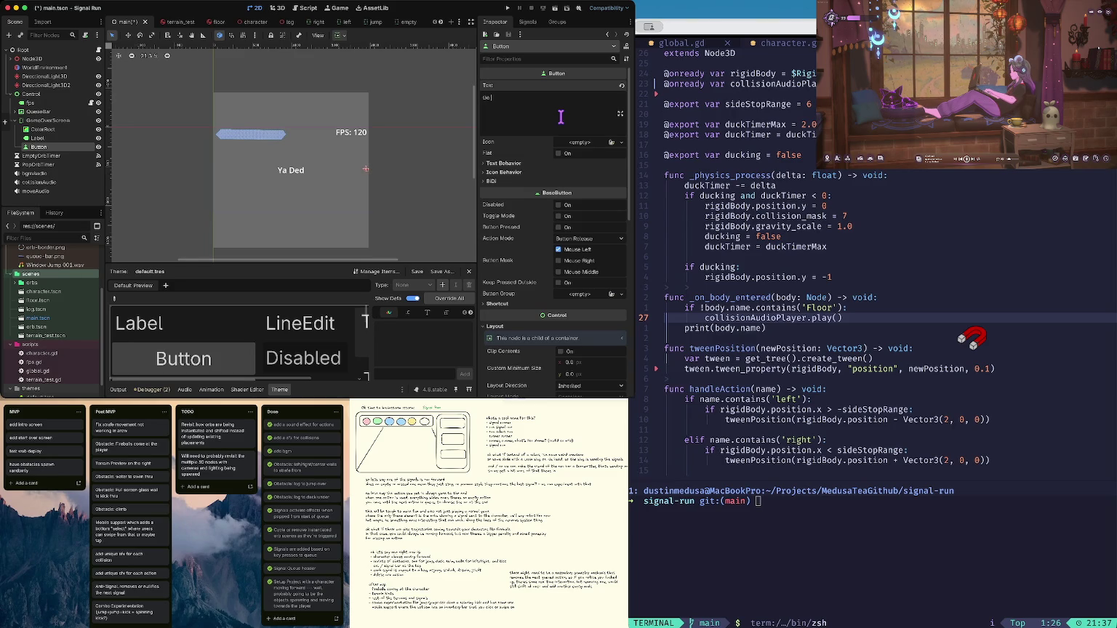
{"action": "scroll", "coordinate": [571, 166], "scroll_direction": "down", "scroll_amount": 10}
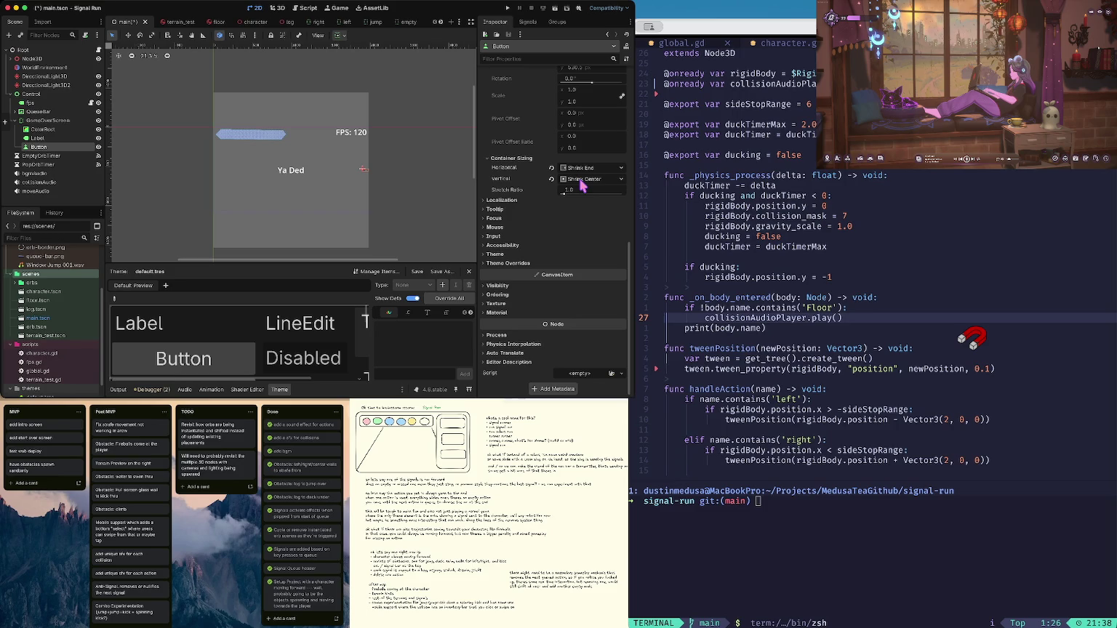
Apply the default.tres theme to the Go Again button
{"action": "left_click", "coordinate": [525, 254]}
{"action": "left_click", "coordinate": [580, 244]}
{"action": "left_click", "coordinate": [587, 279]}
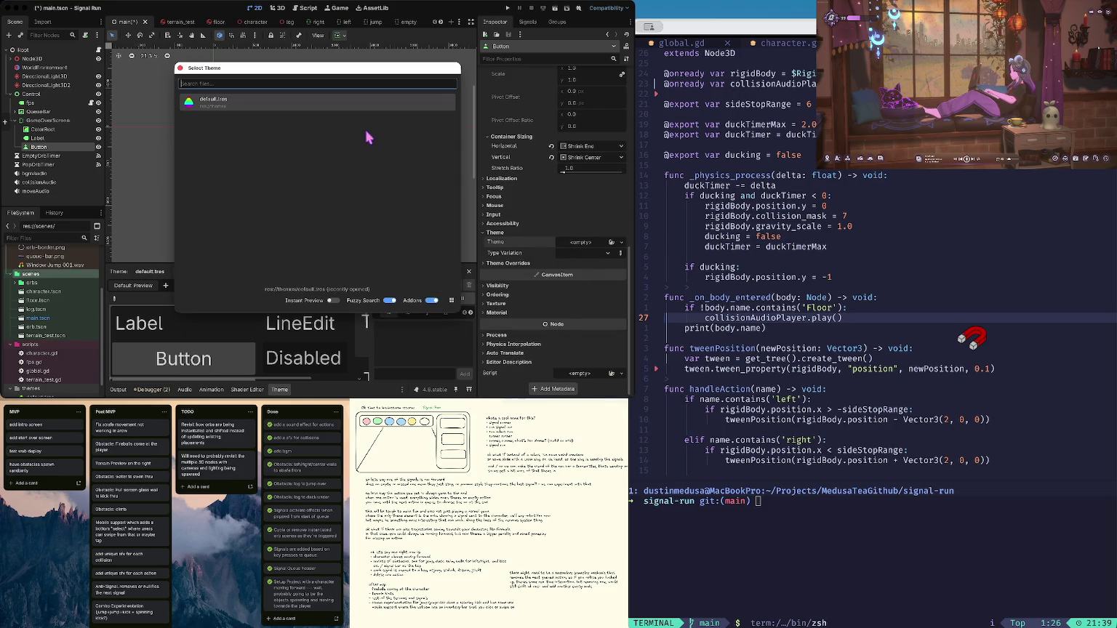
{"action": "left_click", "coordinate": [372, 109]}
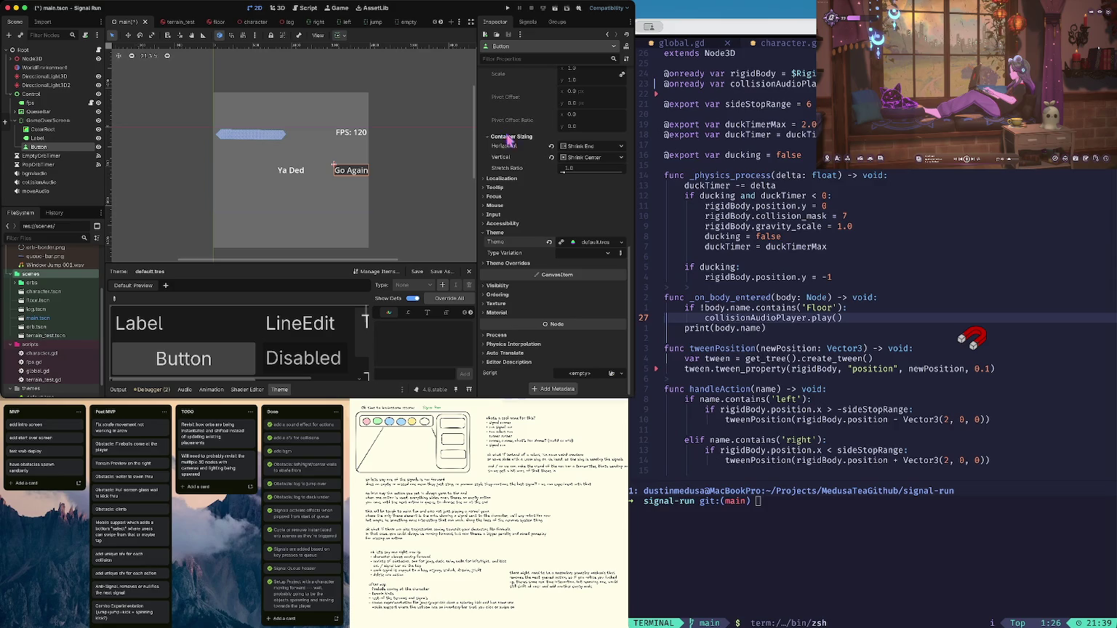
Set the Go Again button's vertical sizing to Shrink Center
{"action": "left_click", "coordinate": [552, 158]}
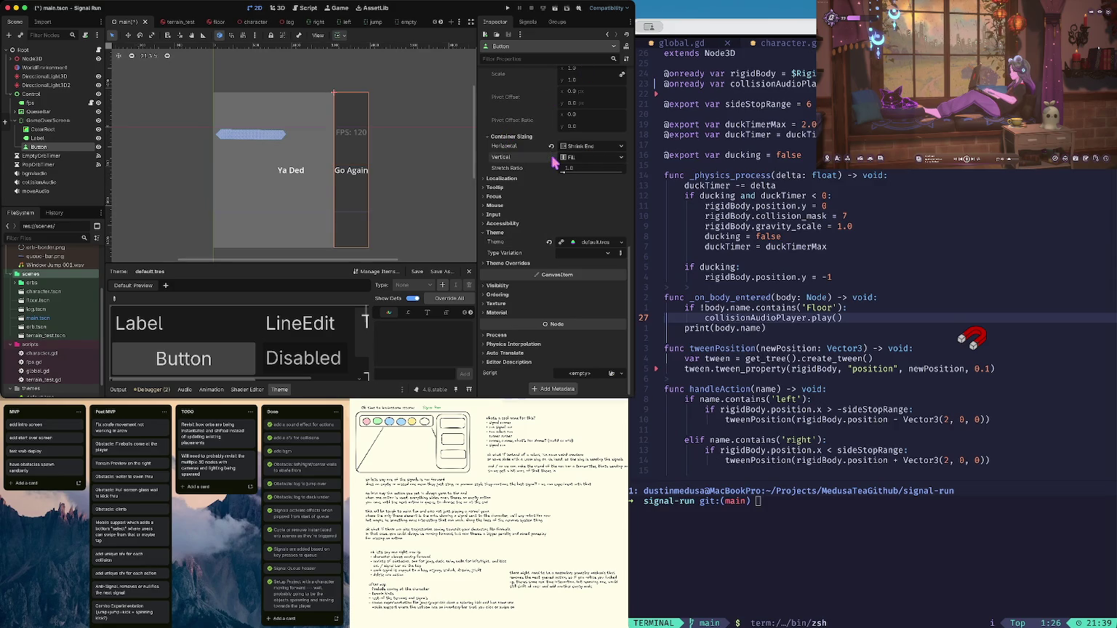
{"action": "left_click", "coordinate": [575, 158]}
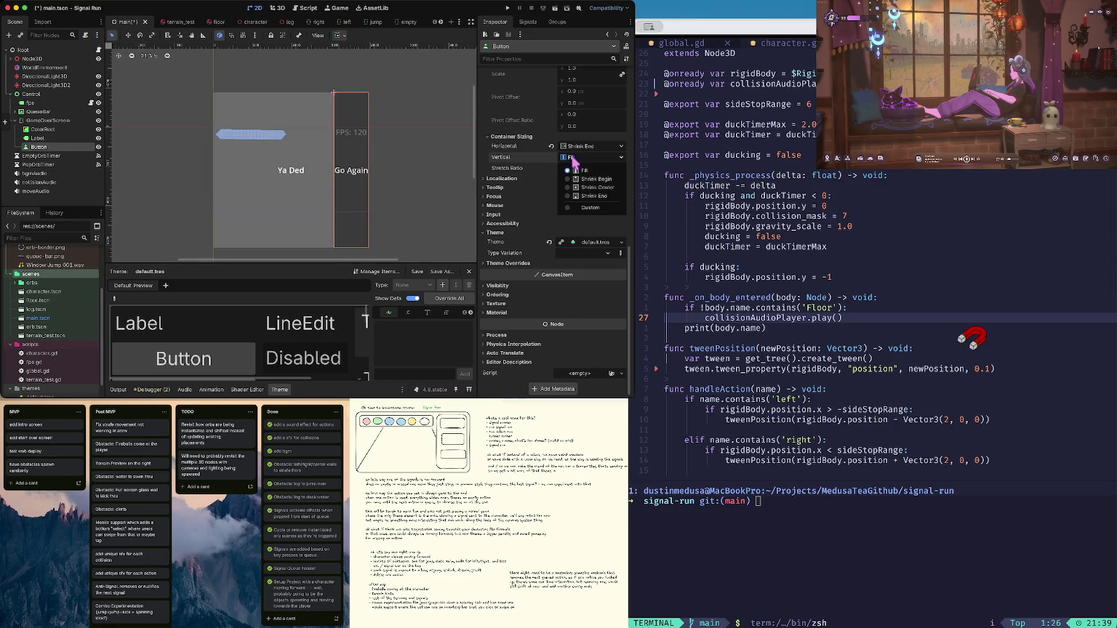
{"action": "left_click", "coordinate": [594, 188]}
{"action": "left_click", "coordinate": [552, 146]}
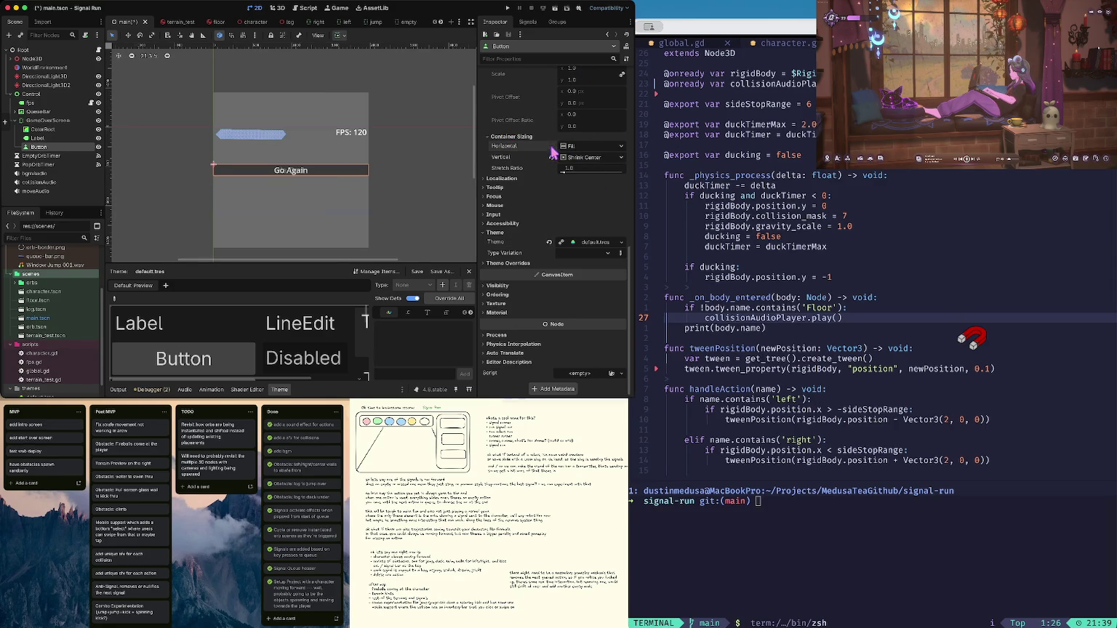
Set the Go Again button's horizontal sizing to Shrink Center
{"action": "left_click", "coordinate": [597, 149]}
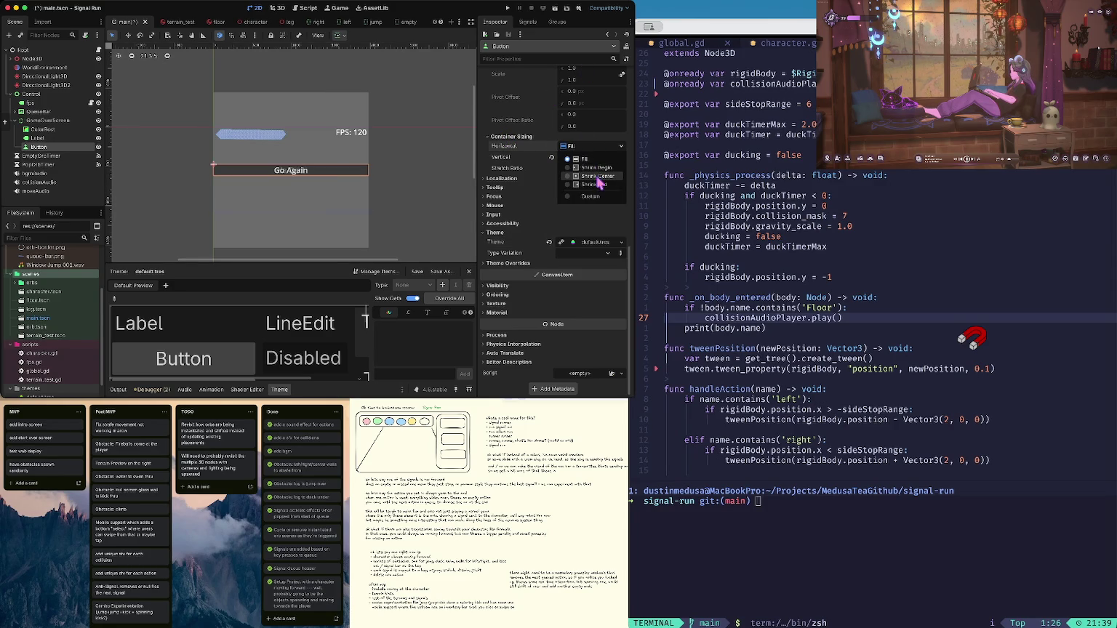
{"action": "left_click", "coordinate": [597, 190]}
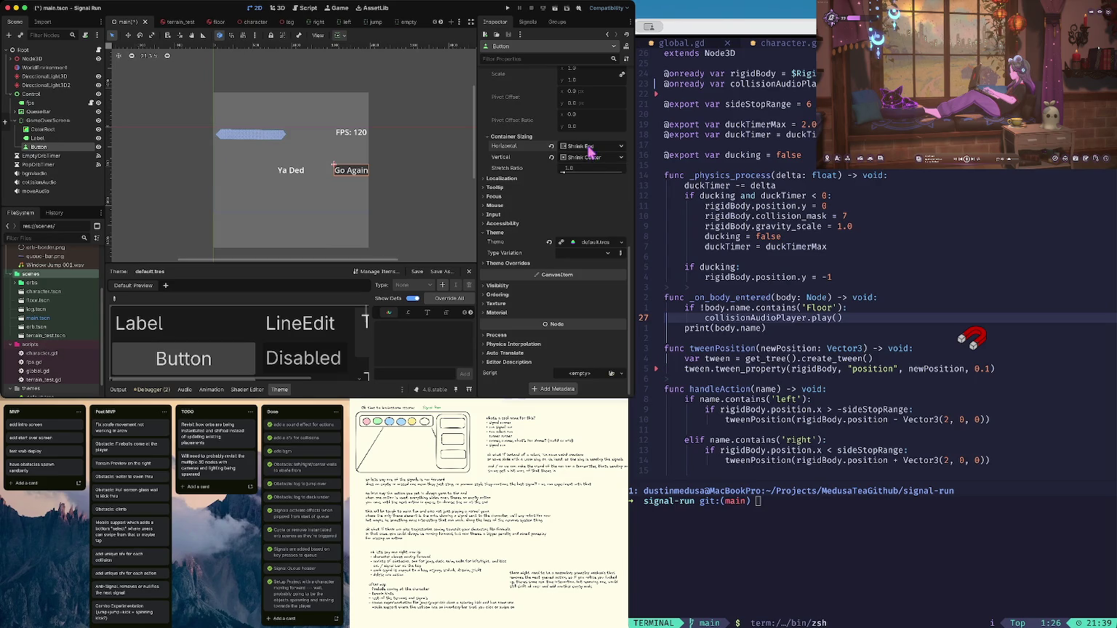
{"action": "left_click", "coordinate": [586, 147]}
{"action": "left_click", "coordinate": [595, 176]}
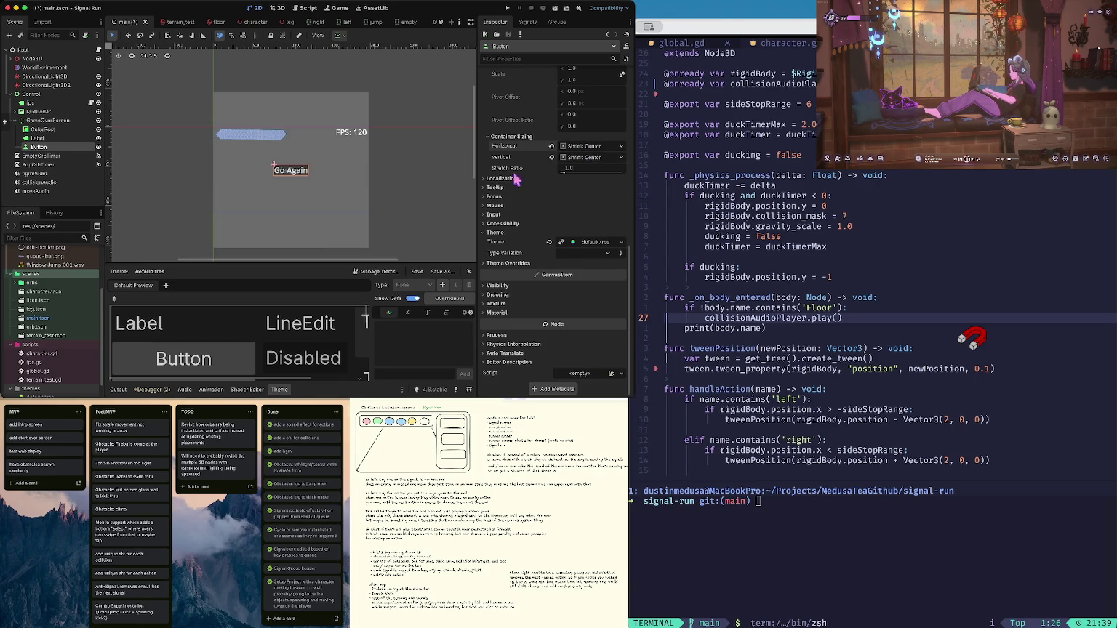
{"action": "left_click", "coordinate": [413, 163]}
{"action": "left_click", "coordinate": [51, 120]}
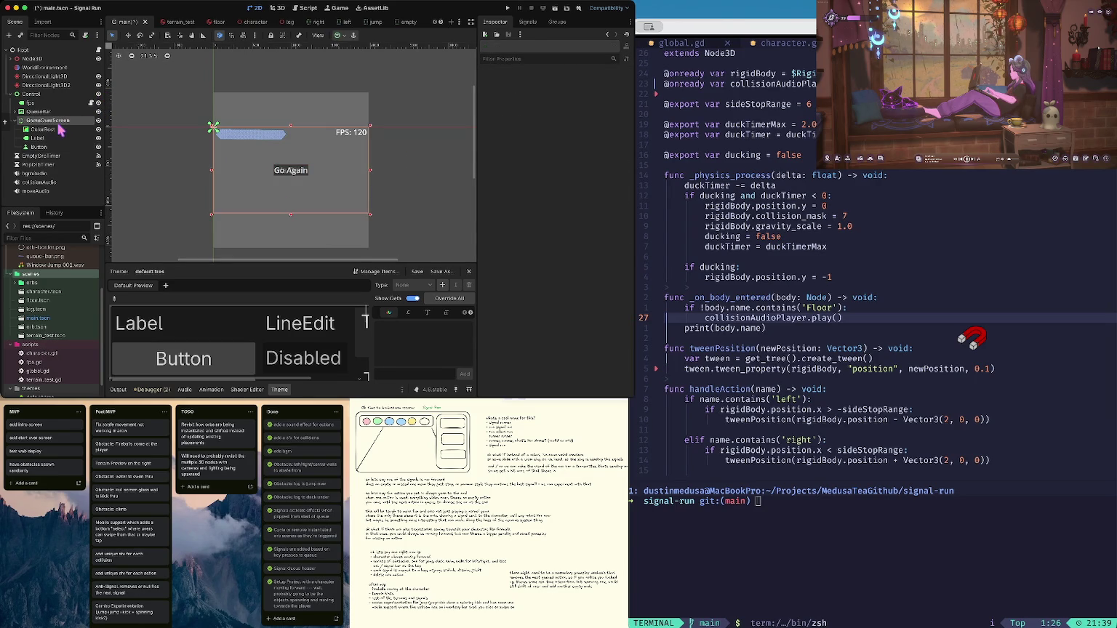
Search node types for 'cont' and create a VBoxContainer under GameOverScreen
{"action": "right_click", "coordinate": [60, 127]}
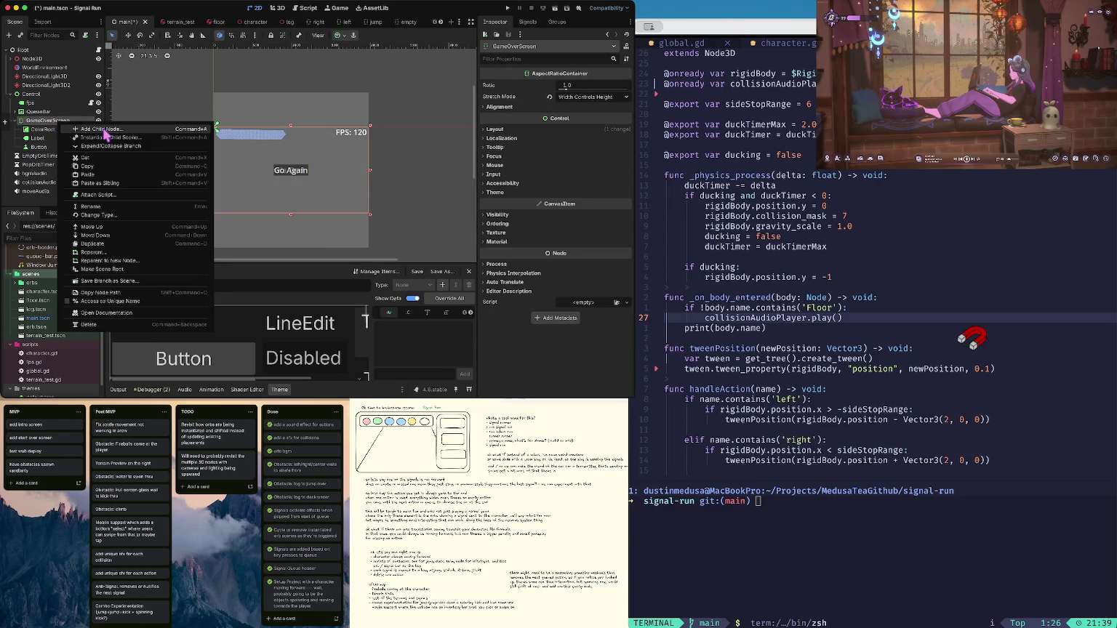
{"action": "left_click", "coordinate": [106, 135]}
{"action": "type", "text": "c"}
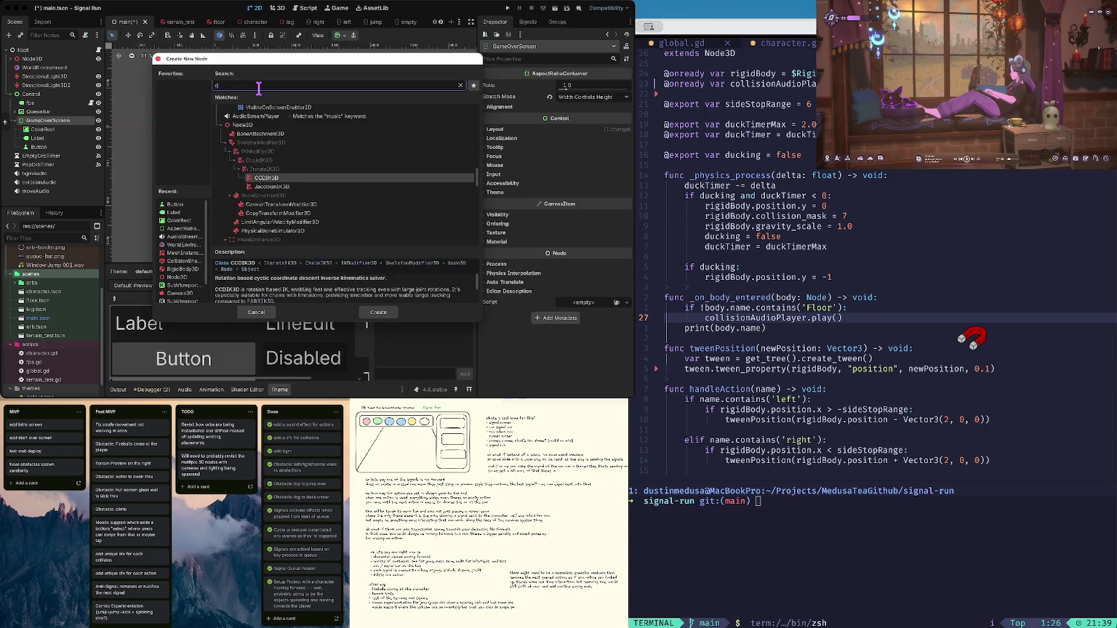
{"action": "type", "text": "ontr"}
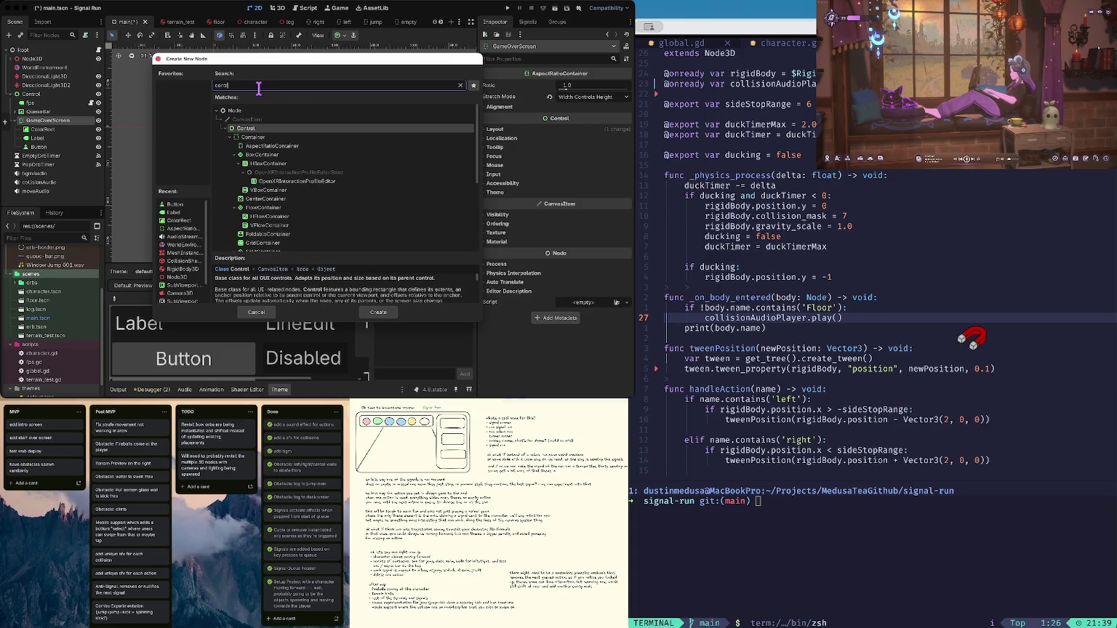
{"action": "key", "text": "BackSpace"}
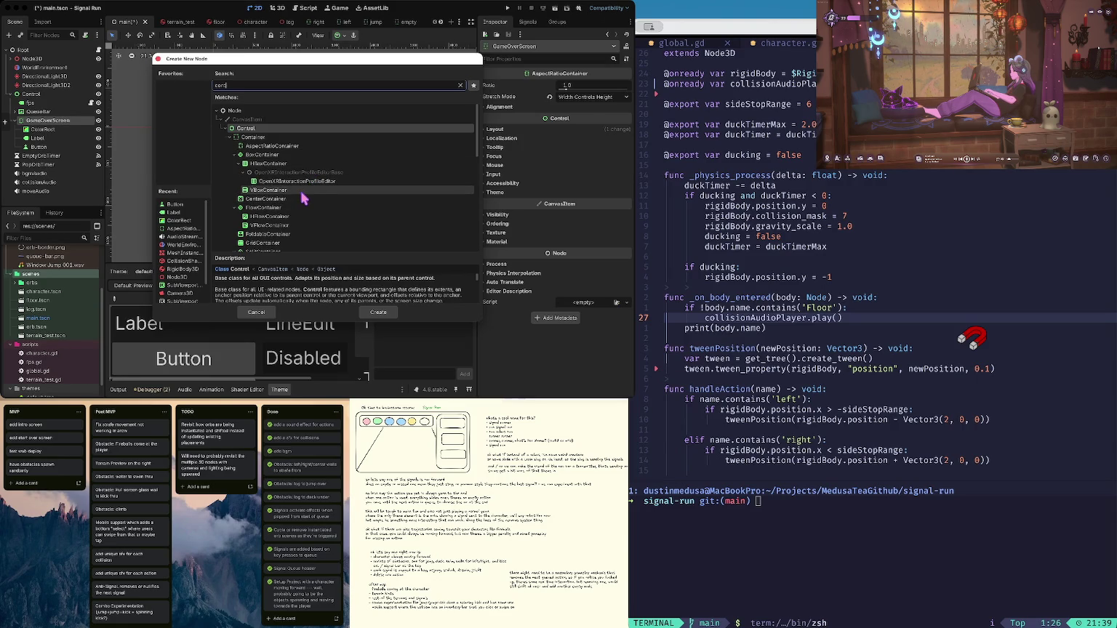
{"action": "scroll", "coordinate": [303, 198], "scroll_direction": "down", "scroll_amount": 2}
{"action": "scroll", "coordinate": [304, 198], "scroll_direction": "up", "scroll_amount": 2}
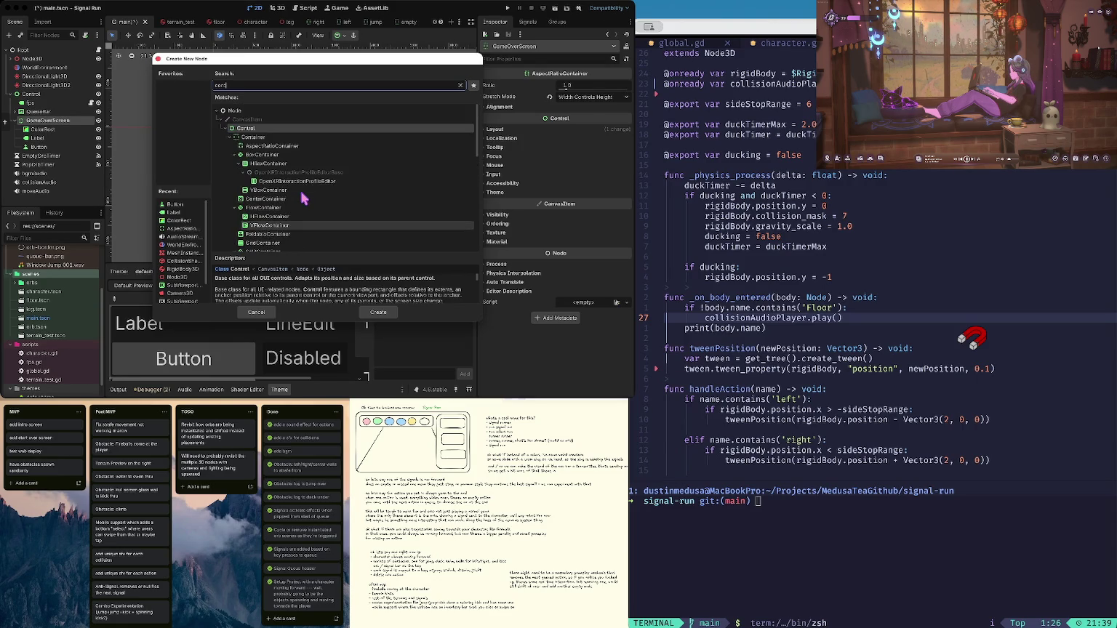
{"action": "scroll", "coordinate": [303, 196], "scroll_direction": "down", "scroll_amount": 2}
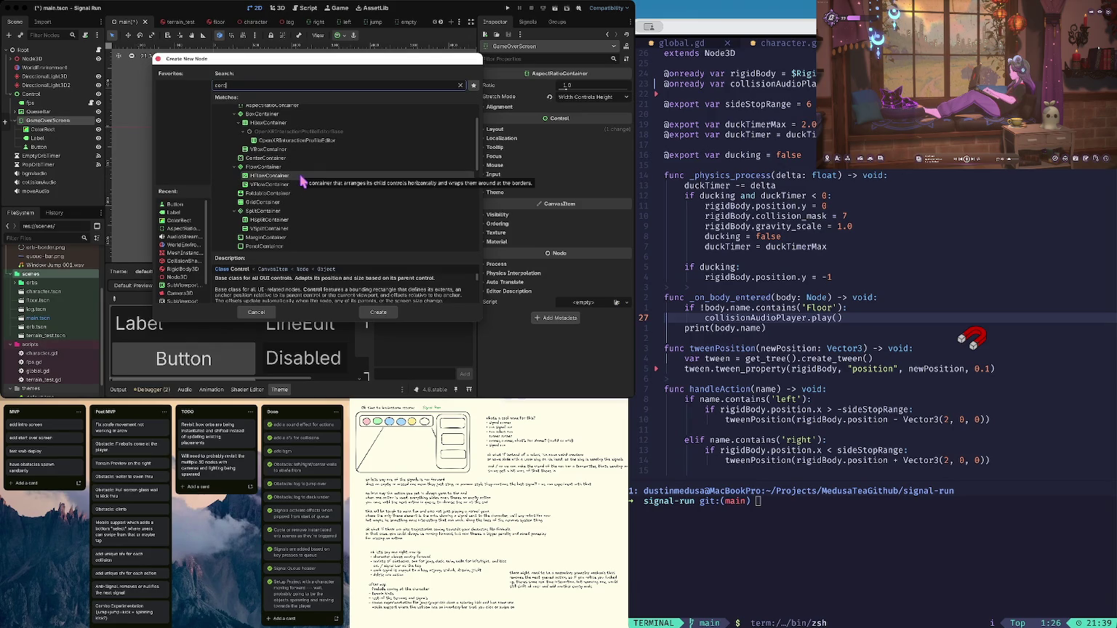
{"action": "scroll", "coordinate": [302, 182], "scroll_direction": "down", "scroll_amount": 3}
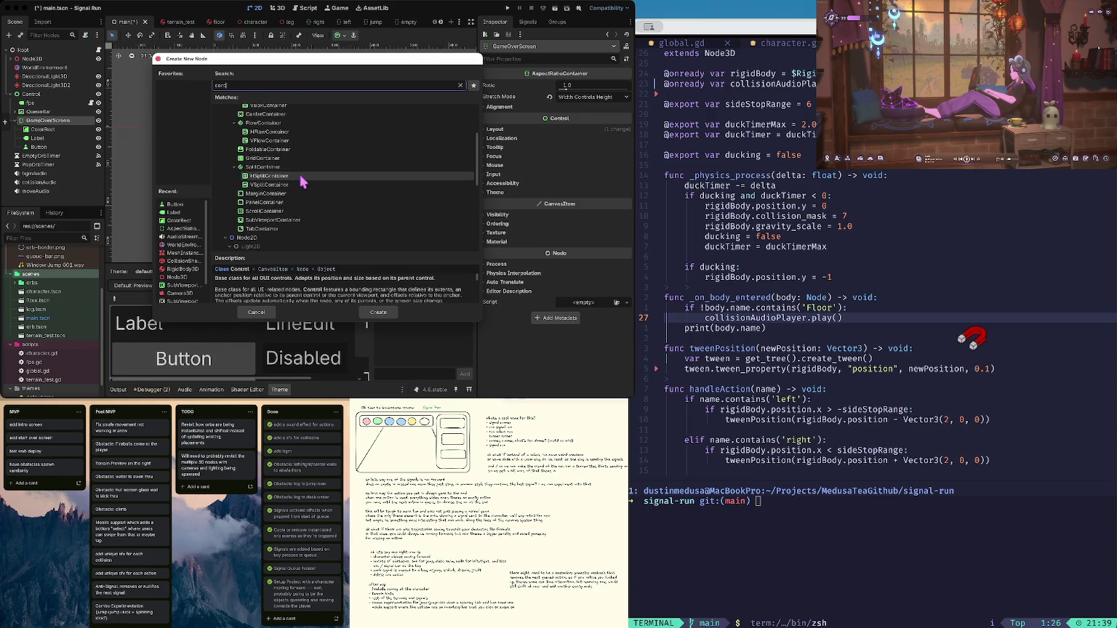
{"action": "scroll", "coordinate": [302, 181], "scroll_direction": "up", "scroll_amount": 1}
{"action": "scroll", "coordinate": [303, 178], "scroll_direction": "up", "scroll_amount": 5}
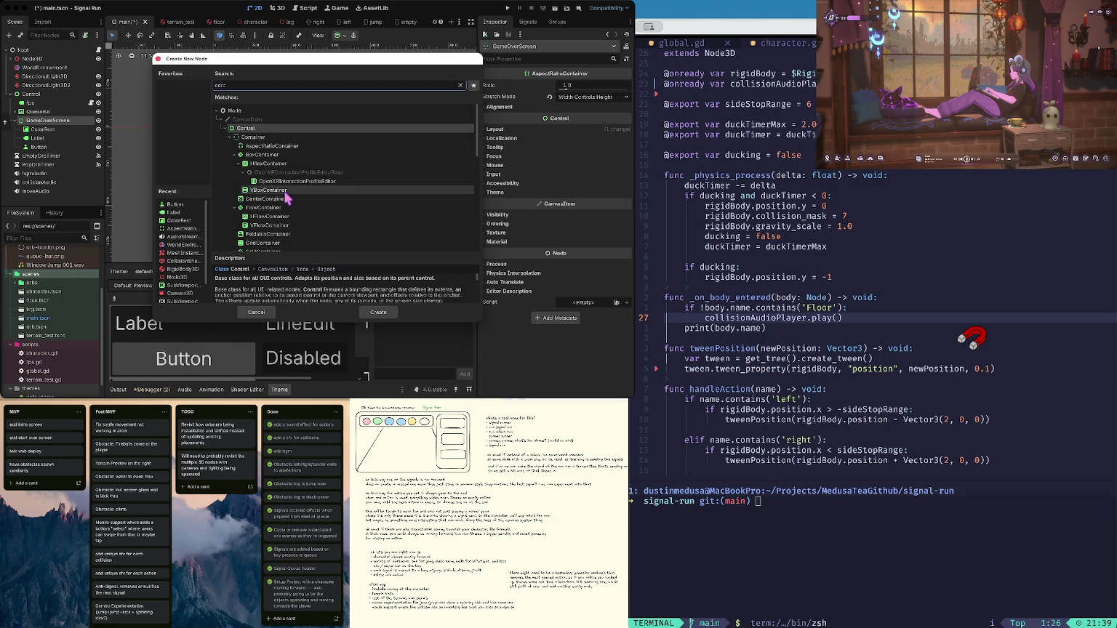
{"action": "left_click", "coordinate": [286, 192]}
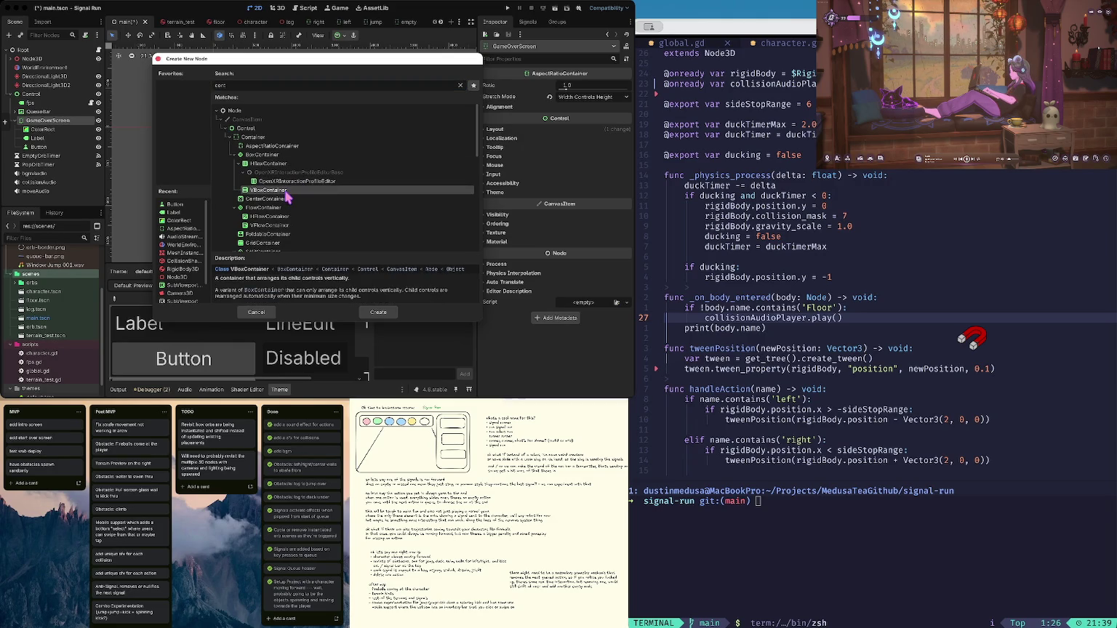
{"action": "double_click", "coordinate": [286, 194]}
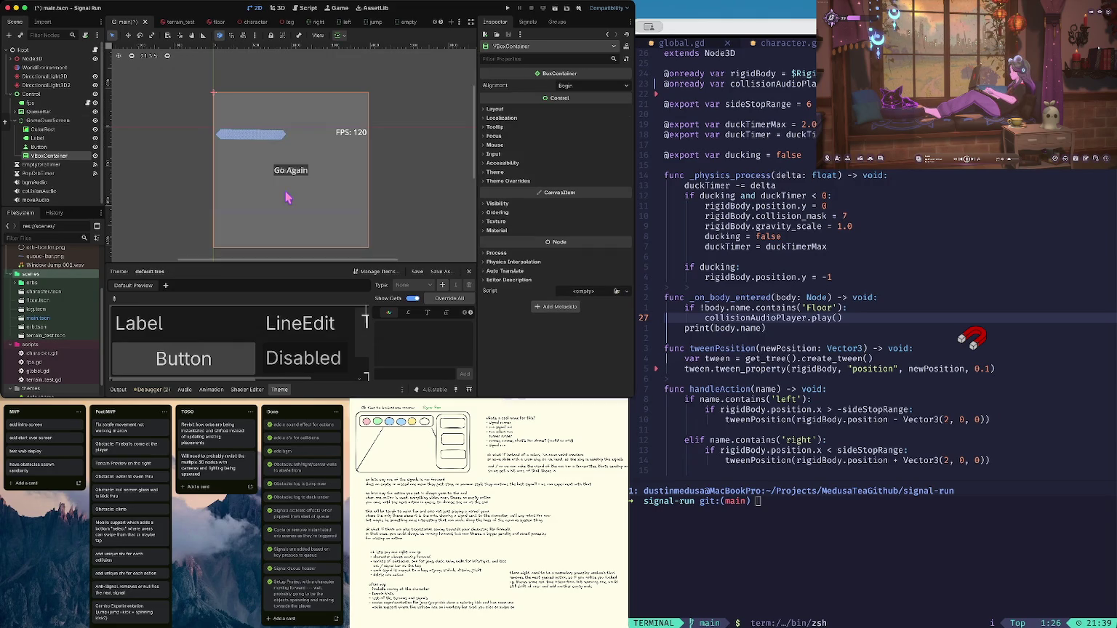
Move the Ya Ded label and Go Again button into the VBoxContainer, aligned Center
{"action": "left_click", "coordinate": [48, 138]}
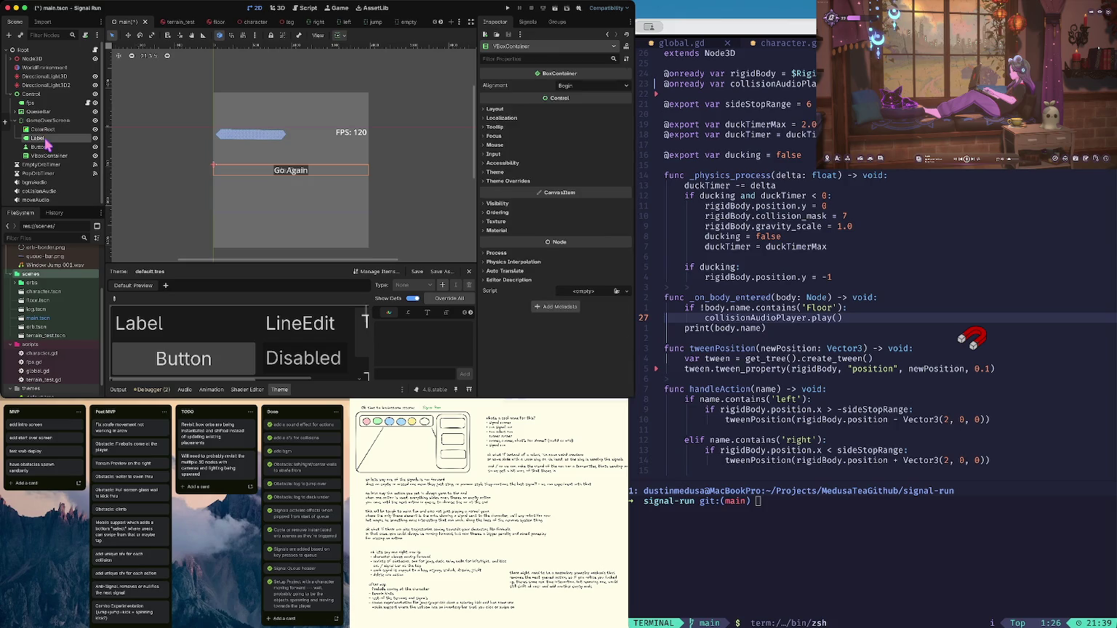
{"action": "left_click", "coordinate": [45, 146], "text": "shift"}
{"action": "left_click_drag", "start_coordinate": [46, 147], "coordinate": [49, 156]}
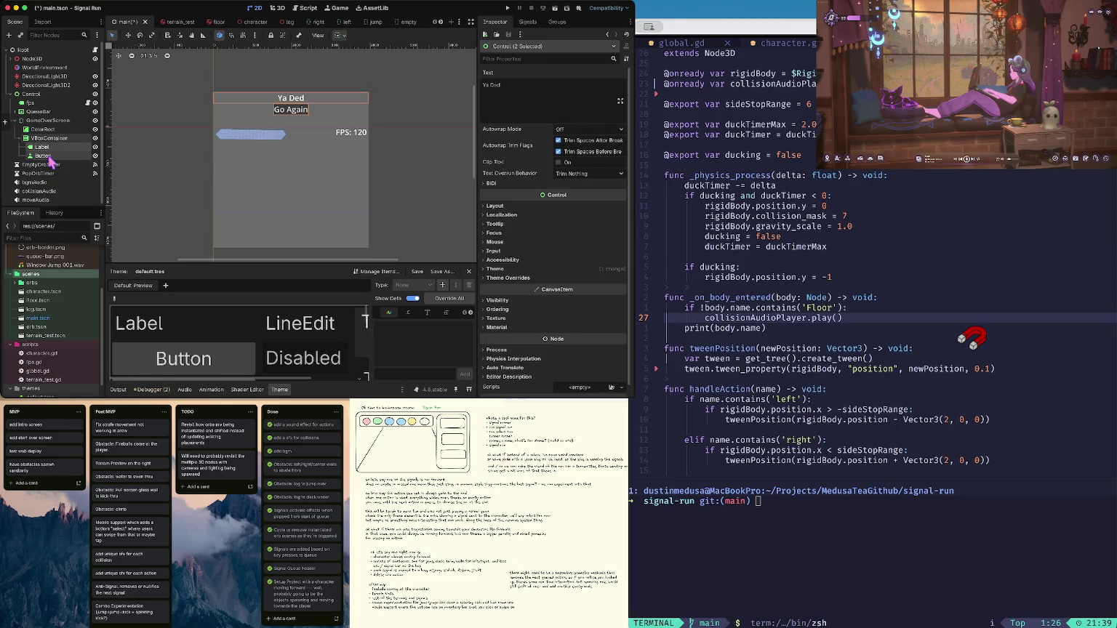
{"action": "left_click", "coordinate": [51, 137]}
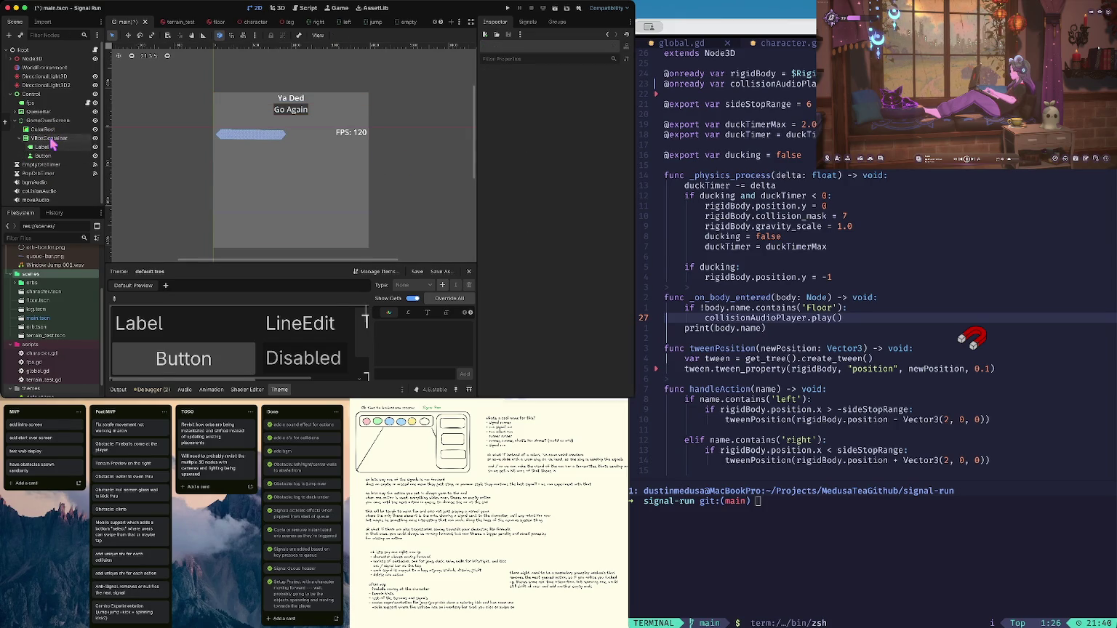
{"action": "left_click", "coordinate": [586, 91]}
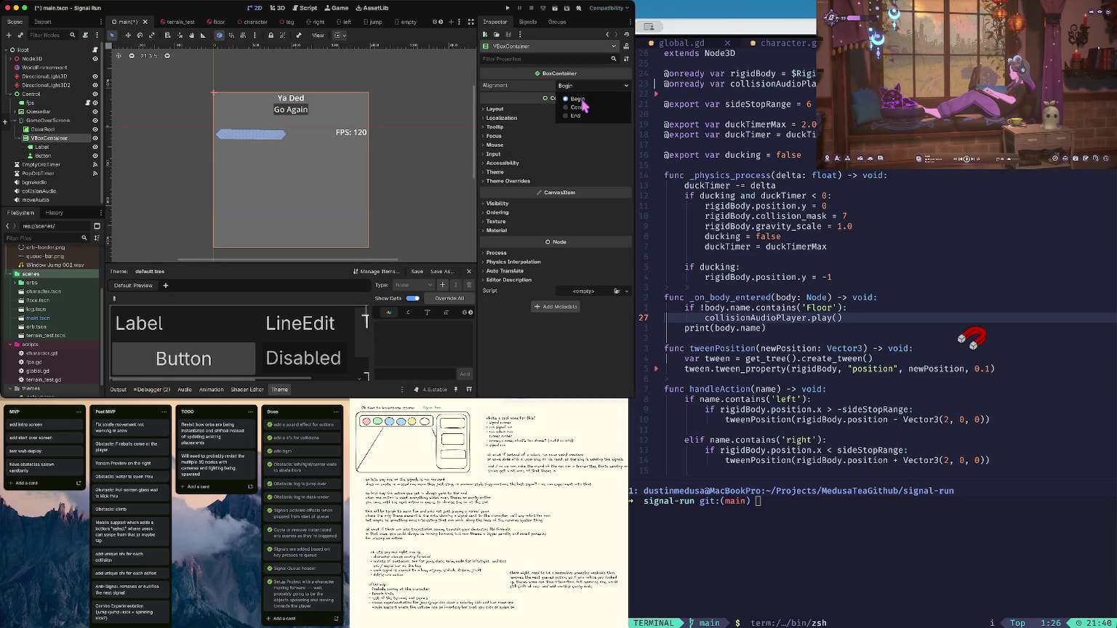
{"action": "left_click", "coordinate": [586, 109]}
Save and test-run the game, then hide GameOverScreen and save again
{"action": "key", "text": "ctrl+s"}
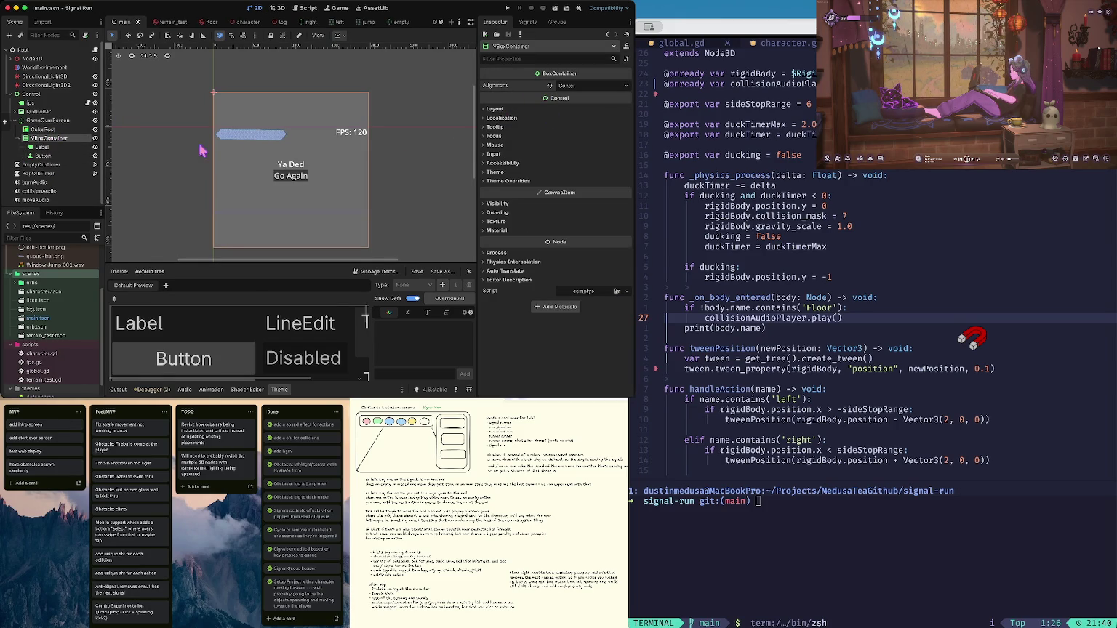
{"action": "key", "text": "F5"}
{"action": "left_click", "coordinate": [530, 8]}
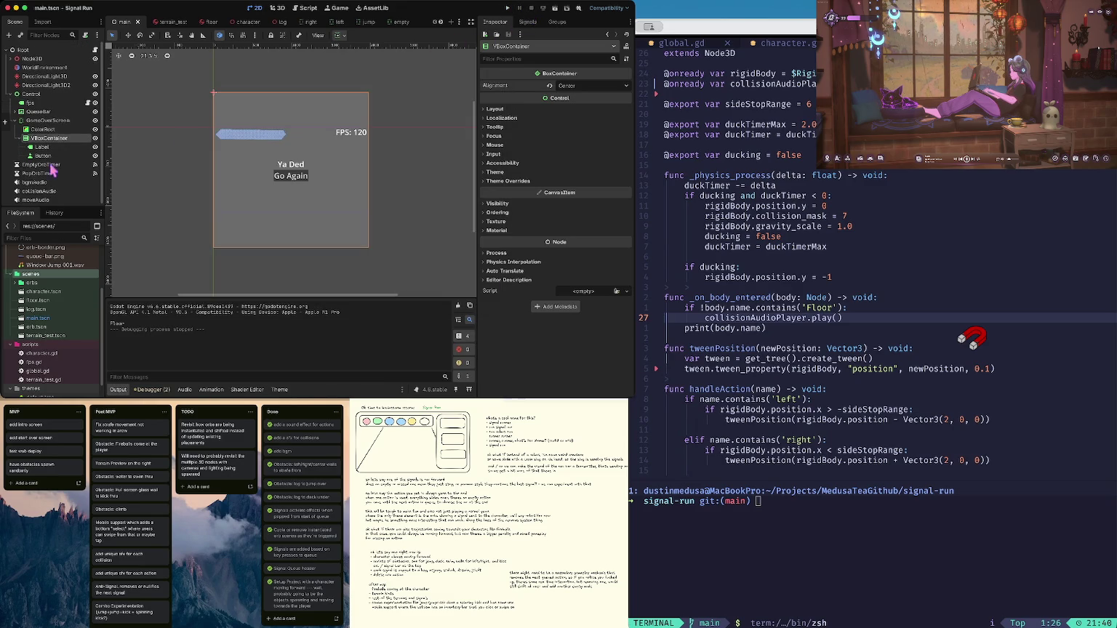
{"action": "left_click", "coordinate": [94, 121]}
{"action": "key", "text": "ctrl+s"}
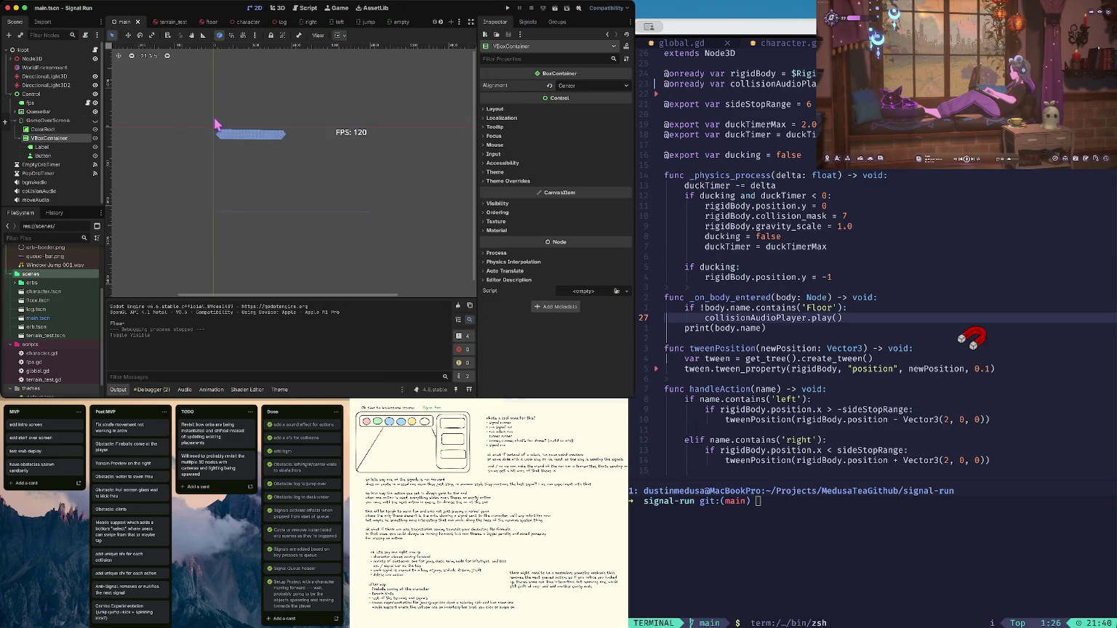
Switch to the character.gd script
{"action": "left_click", "coordinate": [304, 9]}
{"action": "key", "text": "Left"}
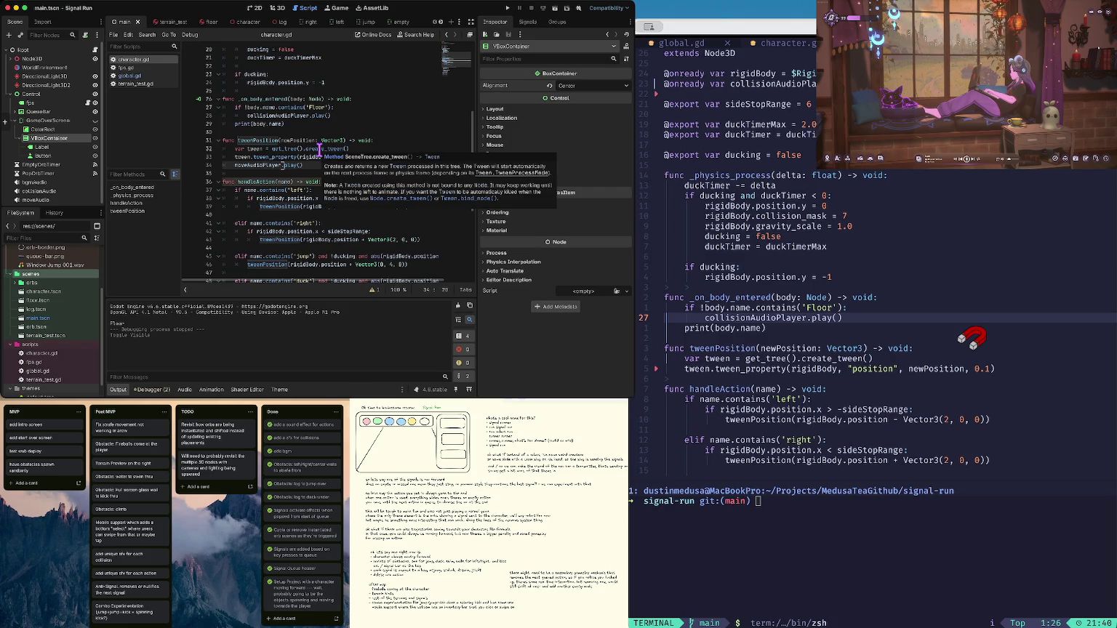
{"action": "scroll", "coordinate": [320, 145], "scroll_direction": "down", "scroll_amount": 1}
{"action": "left_click_drag", "start_coordinate": [336, 108], "coordinate": [348, 100]}
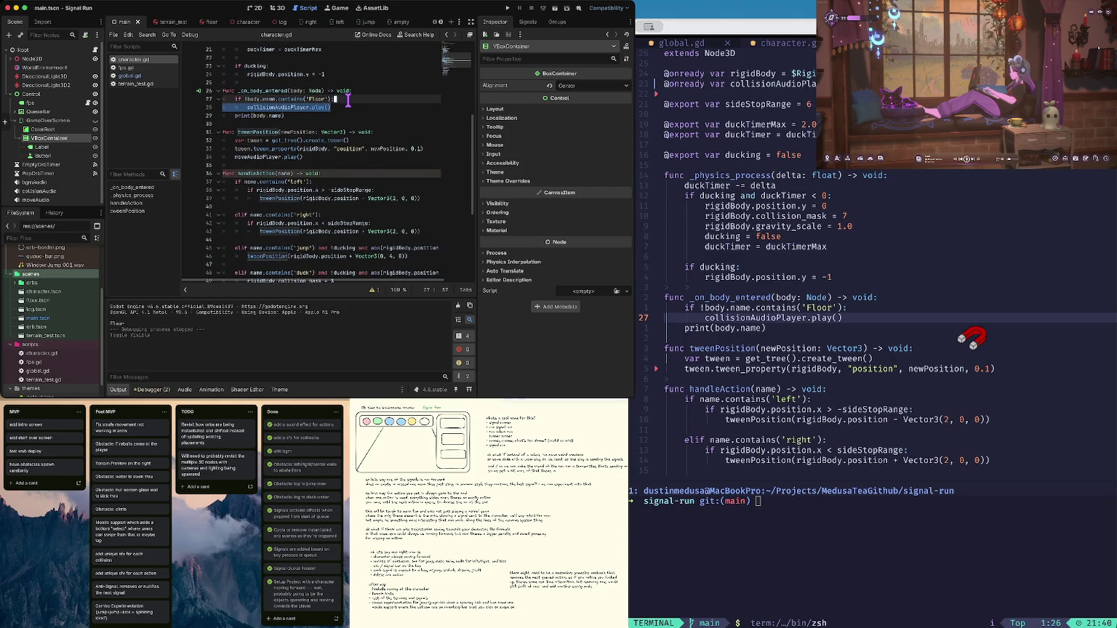
Declare a gameOverNode variable referencing the GameOverScreen node and save
{"action": "key", "text": "ctrl+Home"}
{"action": "key", "text": "Down"}
{"action": "key", "text": "Down"}
{"action": "key", "text": "Down"}
{"action": "key", "text": "End"}
{"action": "key", "text": "ctrl+shift+d"}
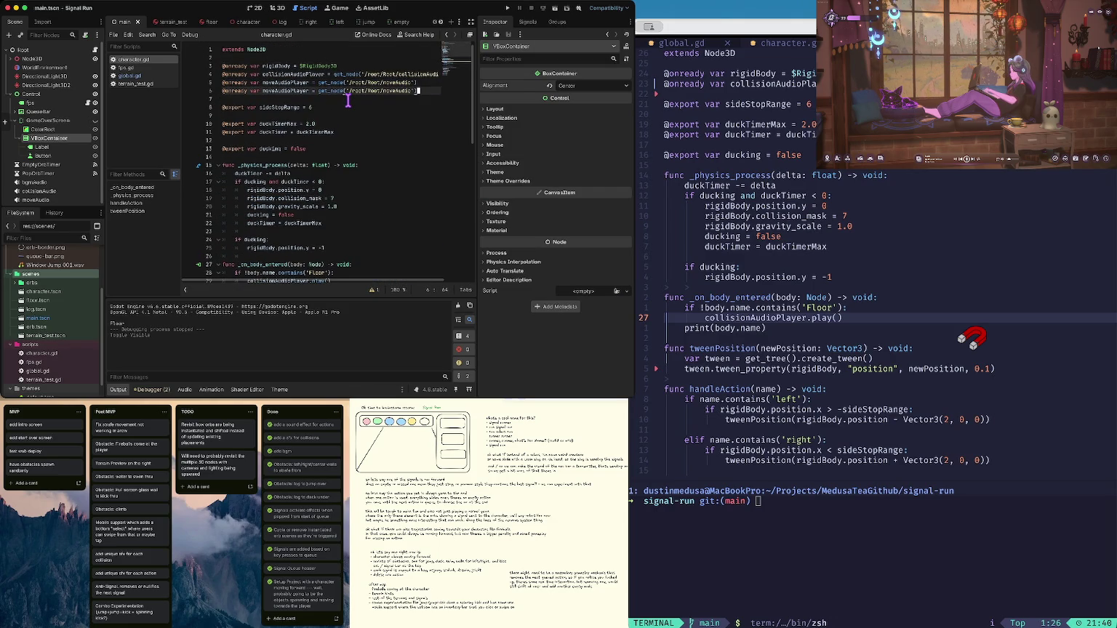
{"action": "key", "text": "Home"}
{"action": "key", "text": "alt+Right"}
{"action": "key", "text": "alt+Right"}
{"action": "key", "text": "alt+Right"}
{"action": "key", "text": "alt+BackSpace"}
{"action": "key", "text": "alt+BackSpace"}
{"action": "type", "text": "gameOverNode"}
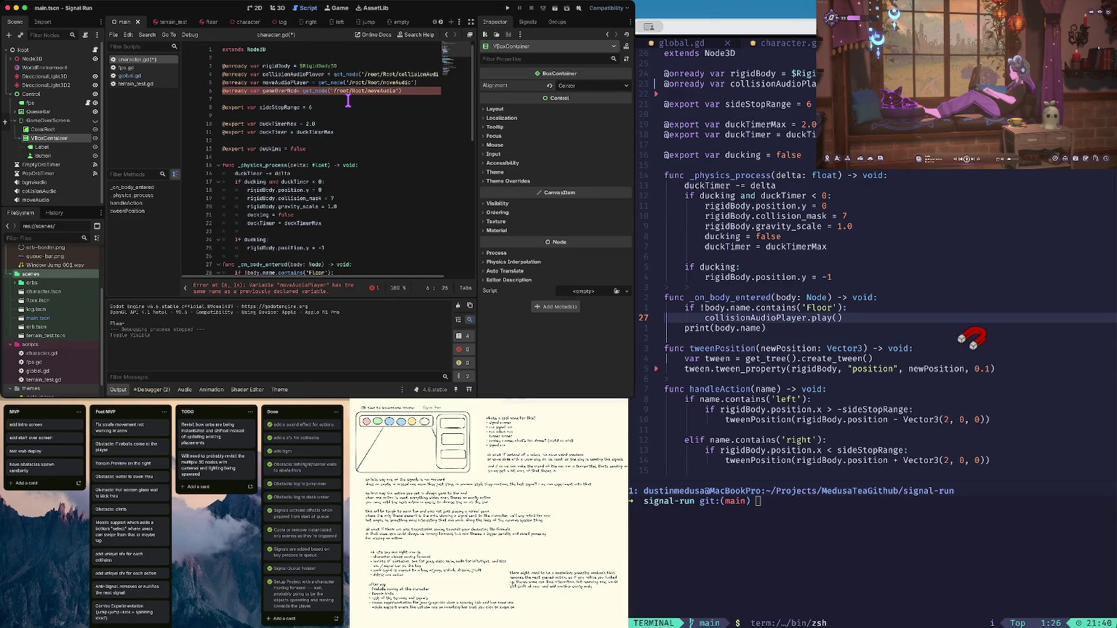
{"action": "key", "text": "End"}
{"action": "key", "text": "Left"}
{"action": "key", "text": "Left"}
{"action": "key", "text": "alt+BackSpace"}
{"action": "type", "text": "GameOverS"}
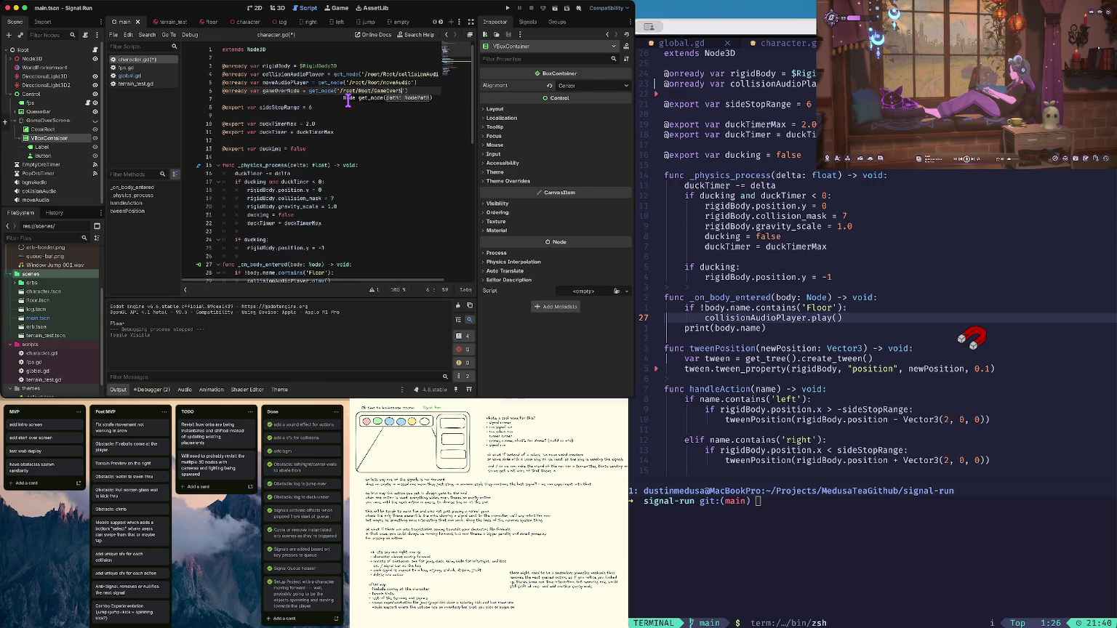
{"action": "key", "text": "BackSpace"}
{"action": "key", "text": "BackSpace"}
{"action": "key", "text": "Home"}
{"action": "key", "text": "Right"}
{"action": "key", "text": "super+s"}
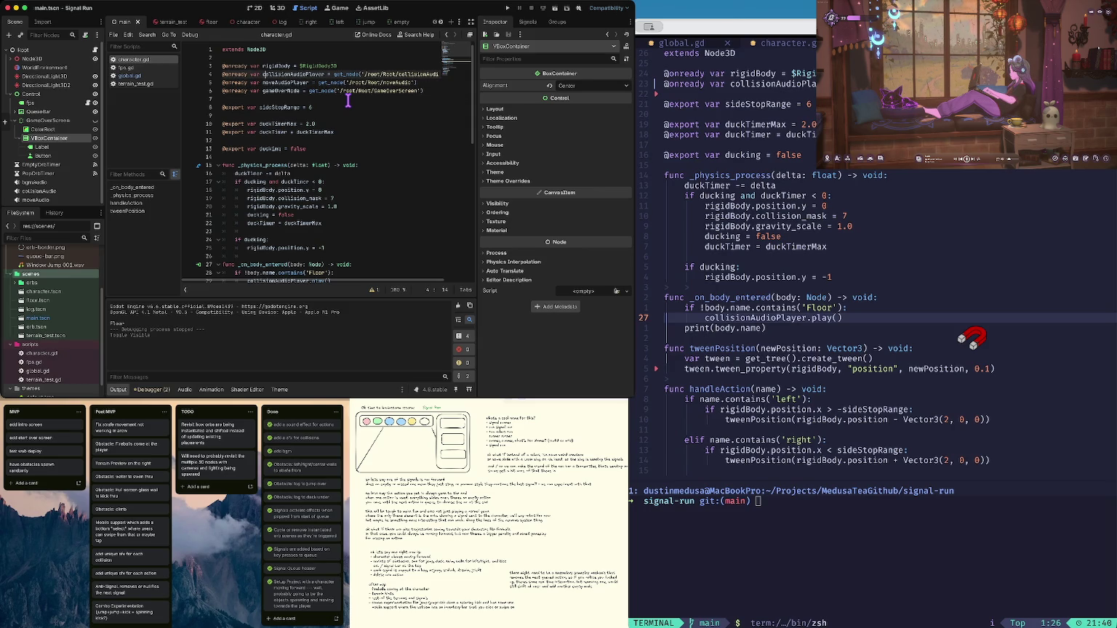
Add gameOverNode.visible = true after the collision sound in the Floor handler, then save
{"action": "key", "text": "shift+alt+Right"}
{"action": "key", "text": "Down"}
{"action": "key", "text": "Down"}
{"action": "key", "text": "Down"}
{"action": "key", "text": "super+Return"}
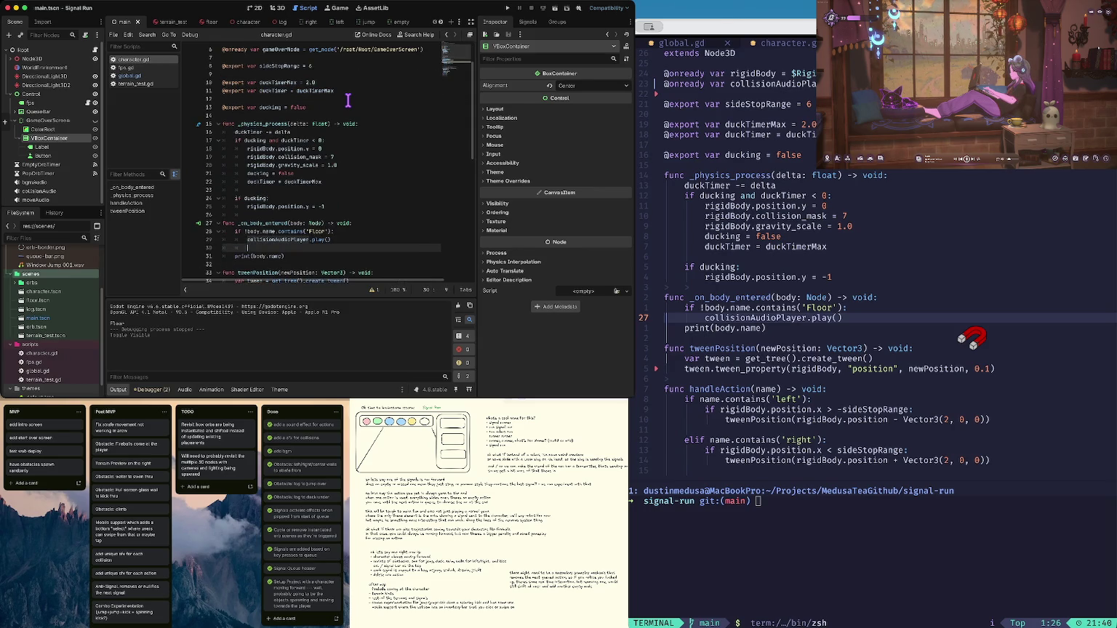
{"action": "scroll", "coordinate": [348, 99], "scroll_direction": "down", "scroll_amount": 1}
{"action": "key", "text": "Up"}
{"action": "key", "text": "super+Left"}
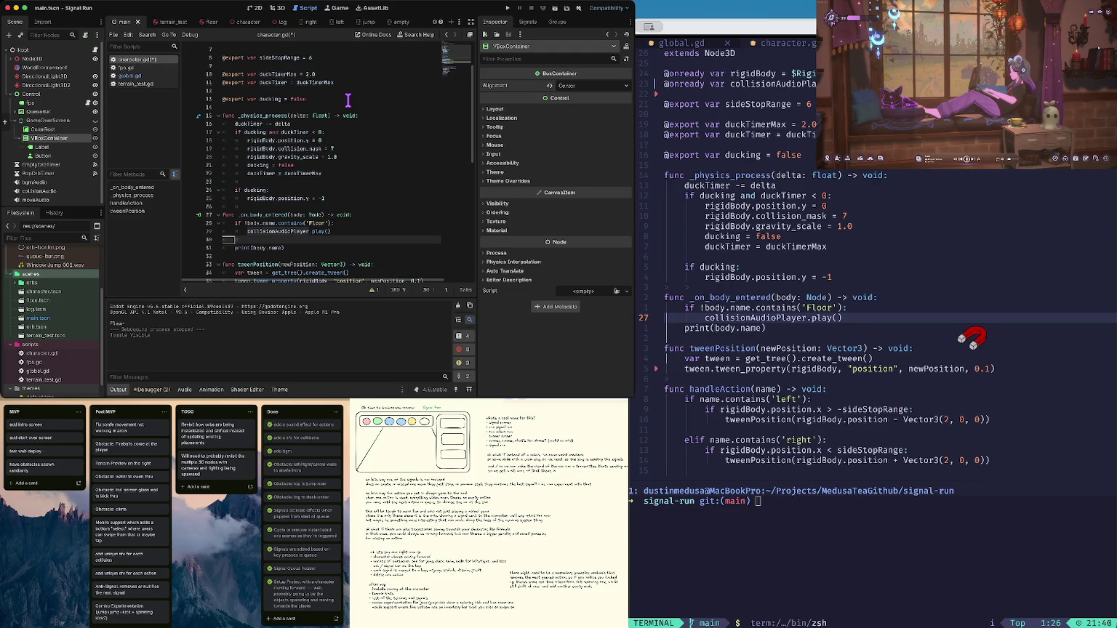
{"action": "type", "text": "gameOverNode"}
{"action": "key", "text": "super+Left"}
{"action": "key", "text": "Tab"}
{"action": "key", "text": "super+Right"}
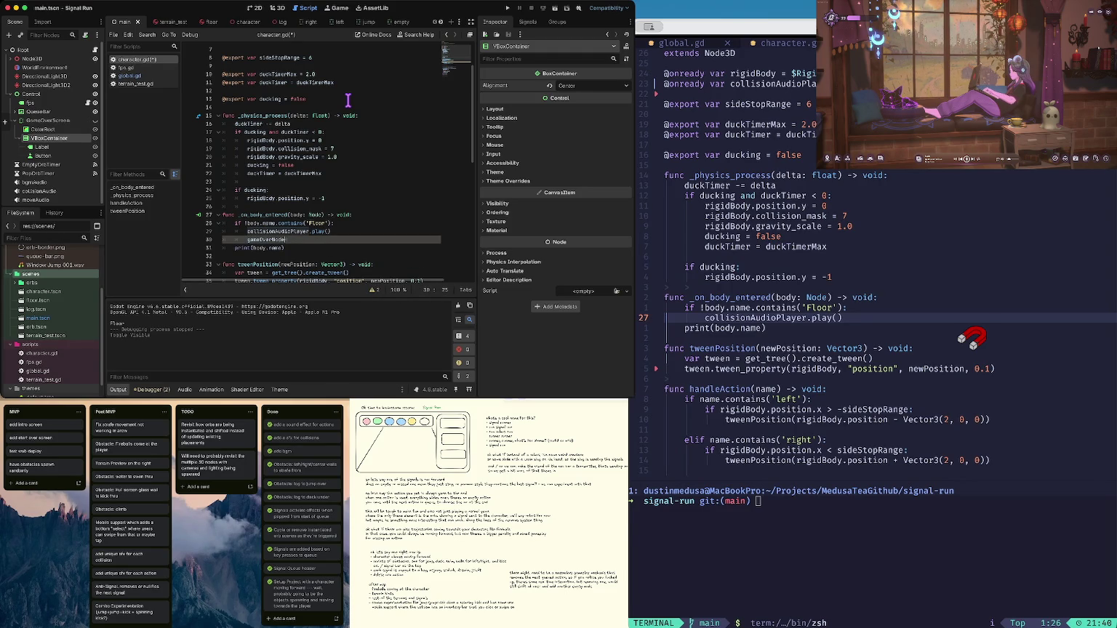
{"action": "type", "text": "."}
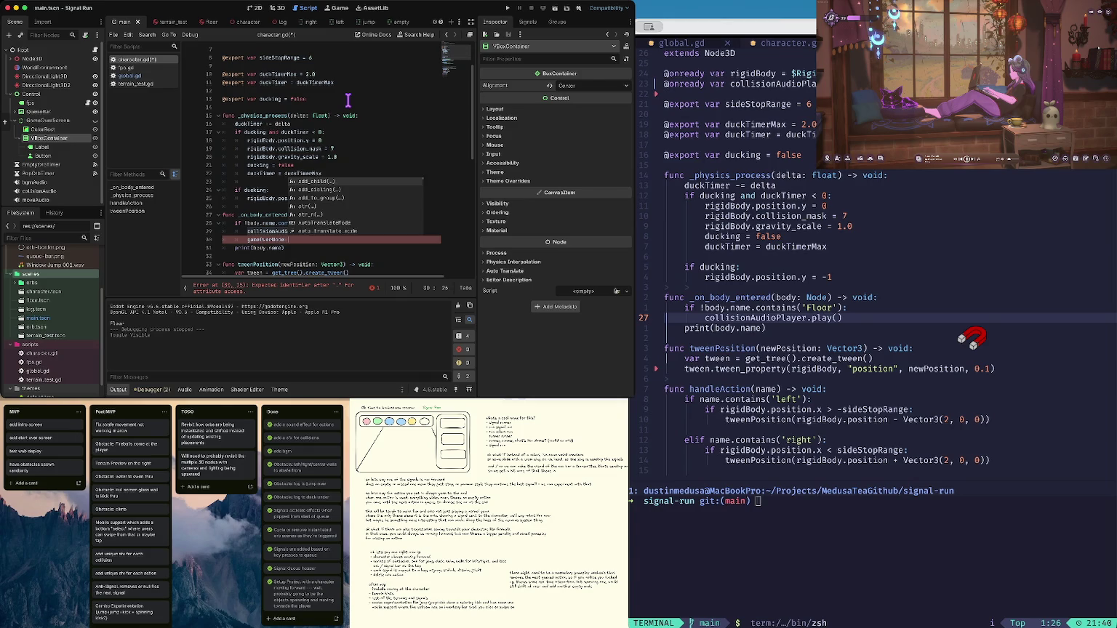
{"action": "type", "text": "visible = true"}
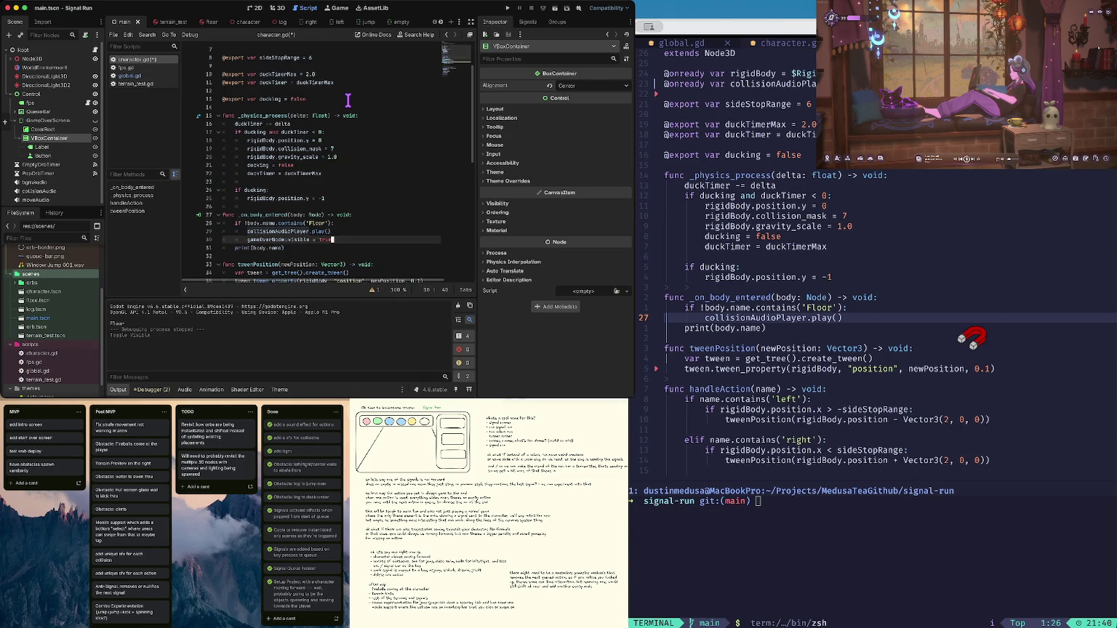
{"action": "key", "text": "super+s"}
Connect the game-over Button's button_up signal to a new _on_restart_button_up method in global.gd
{"action": "left_click", "coordinate": [64, 156]}
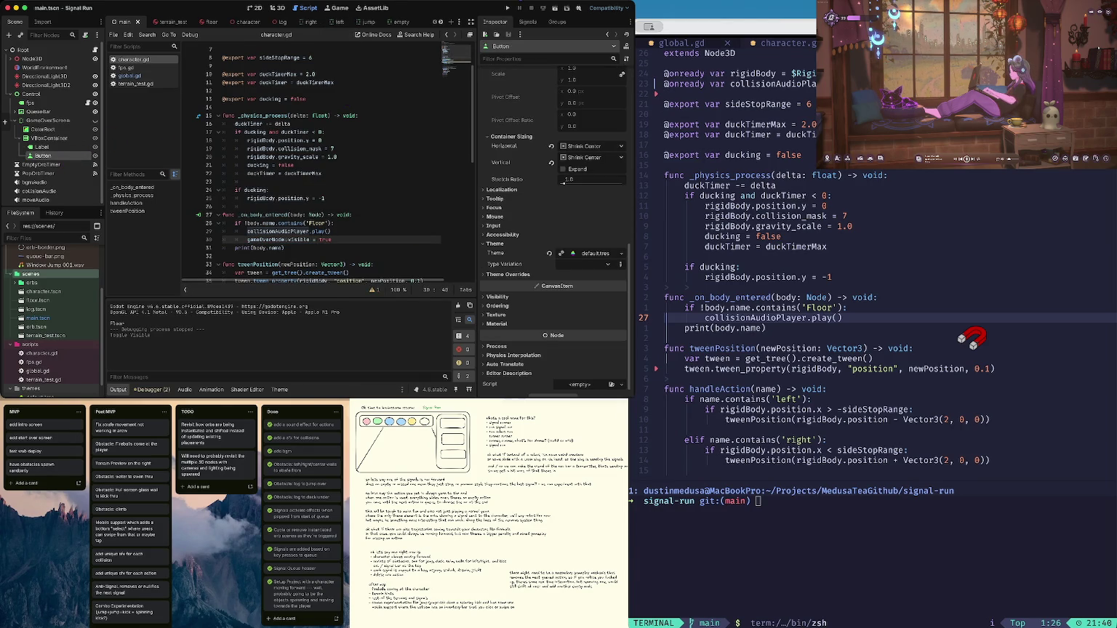
{"action": "left_click", "coordinate": [528, 21]}
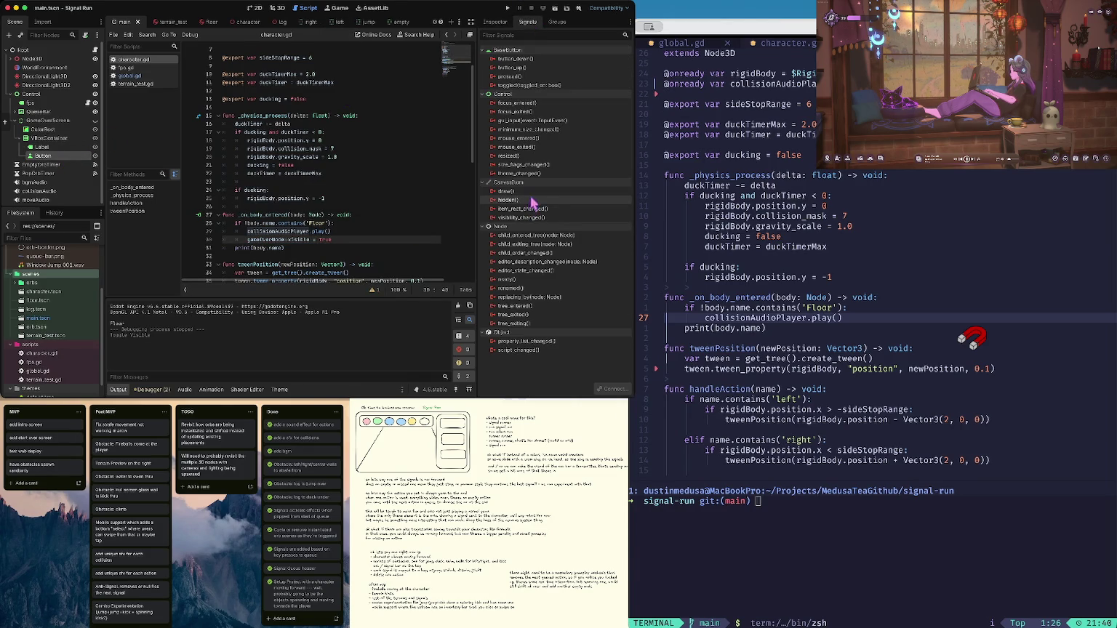
{"action": "double_click", "coordinate": [529, 67]}
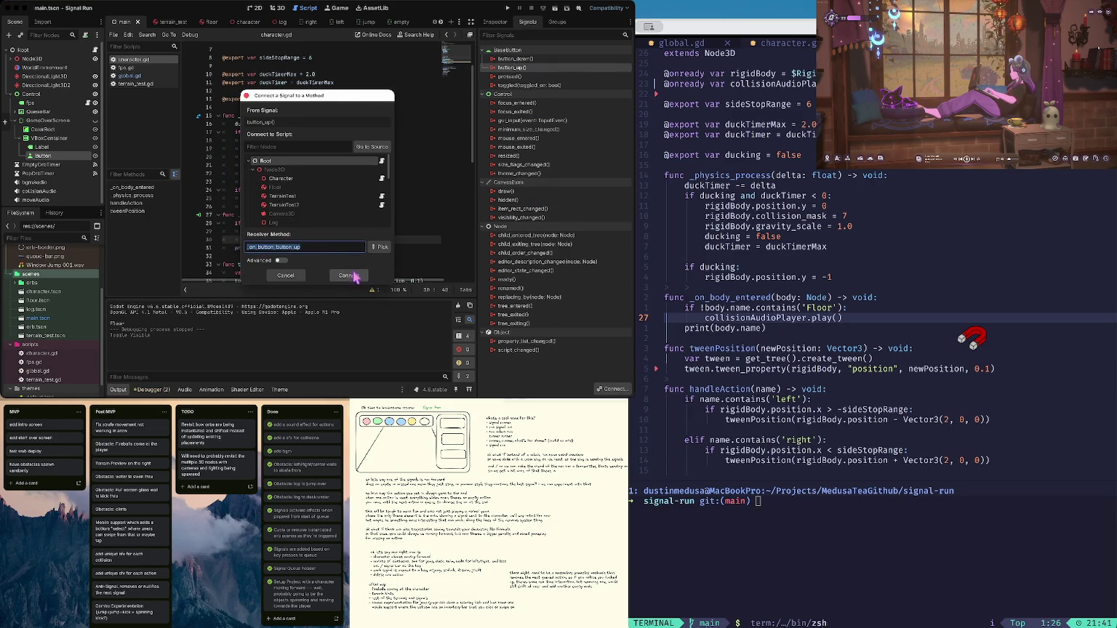
{"action": "left_click", "coordinate": [271, 247]}
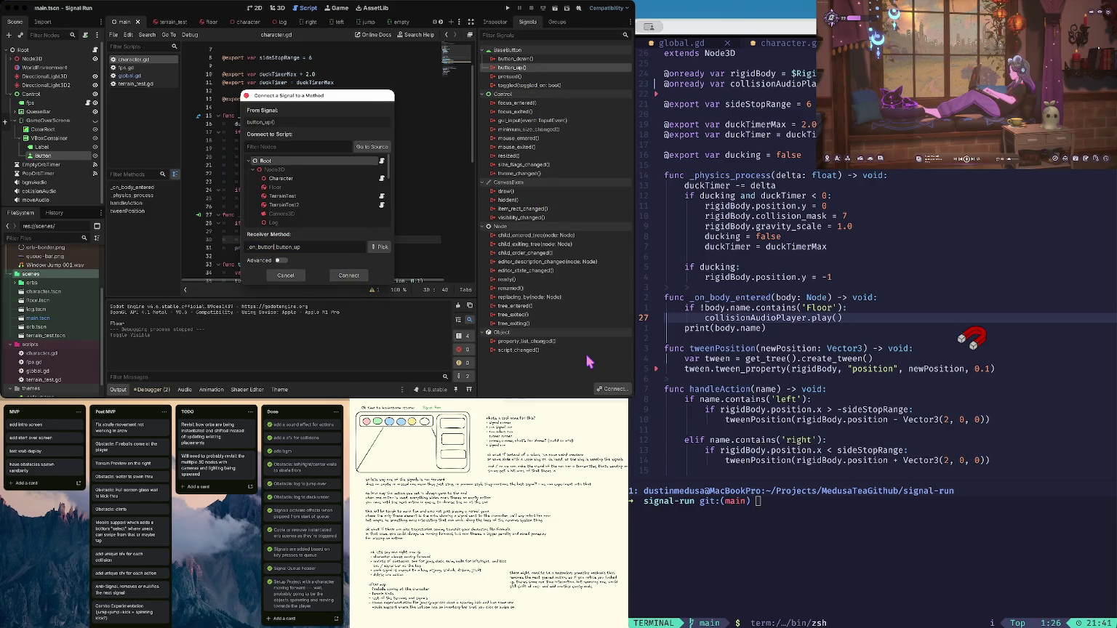
{"action": "key", "text": "BackSpace"}
{"action": "key", "text": "BackSpace"}
{"action": "key", "text": "BackSpace"}
{"action": "type", "text": "game"}
{"action": "key", "text": "BackSpace"}
{"action": "key", "text": "BackSpace"}
{"action": "key", "text": "BackSpace"}
{"action": "type", "text": "restart"}
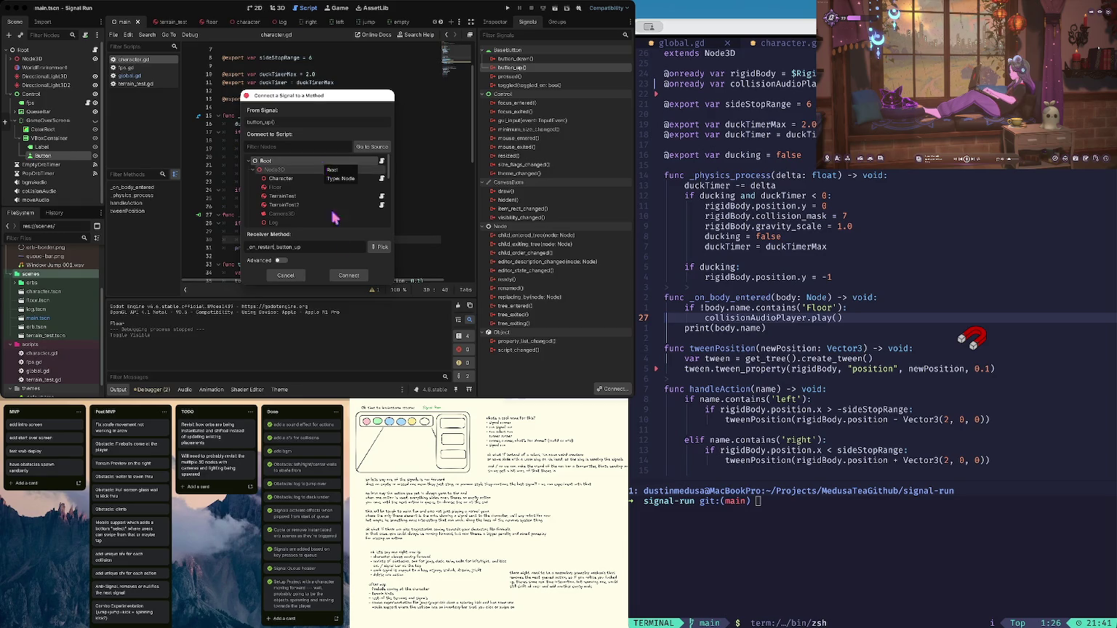
{"action": "left_click", "coordinate": [348, 276]}
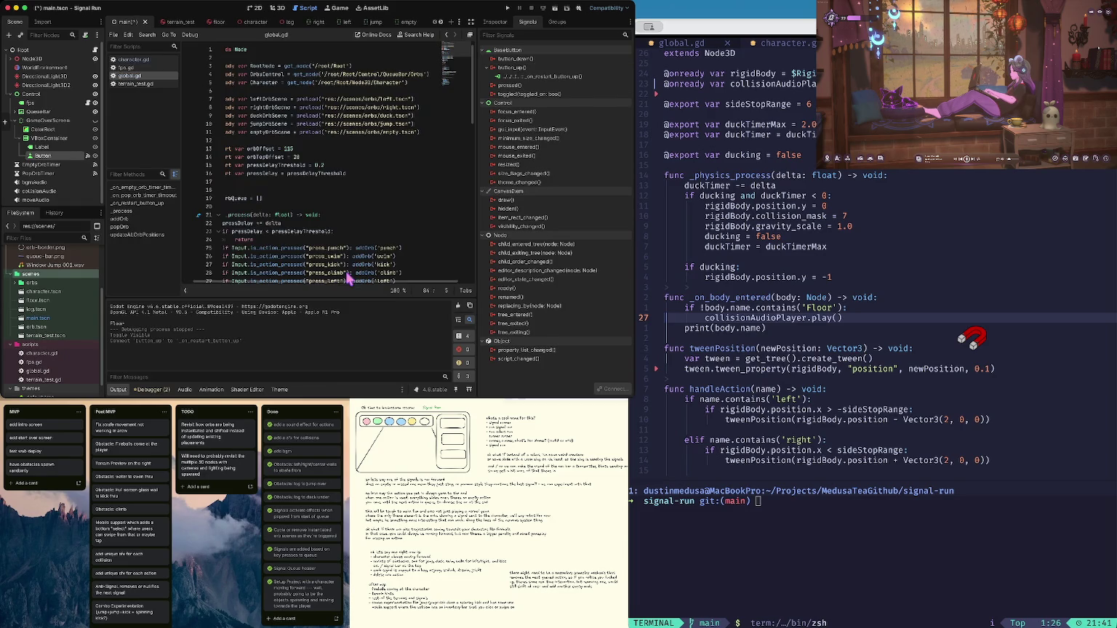
Save the project and open a new line inside the _on_restart_button_up handler in global.gd
{"action": "left_click", "coordinate": [338, 162]}
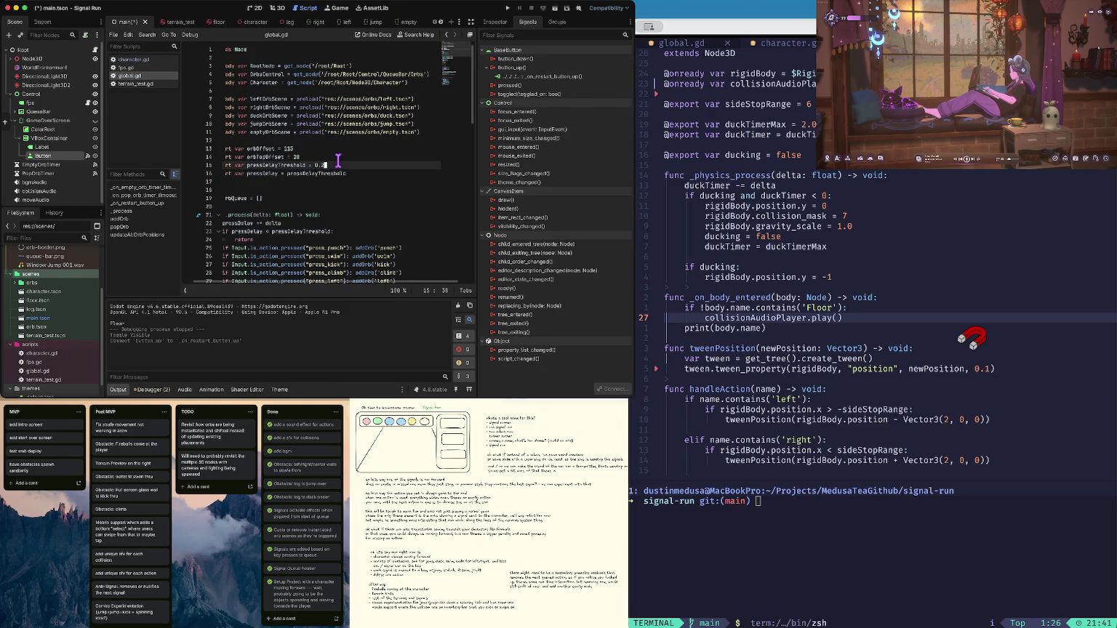
{"action": "key", "text": "ctrl+s"}
{"action": "scroll", "coordinate": [319, 190], "scroll_direction": "down", "scroll_amount": 15}
{"action": "left_click", "coordinate": [234, 249]}
{"action": "key", "text": "BackSpace"}
{"action": "left_click", "coordinate": [348, 263]}
{"action": "key", "text": "Up"}
{"action": "key", "text": "Left"}
{"action": "key", "text": "Left"}
{"action": "key", "text": "Return"}
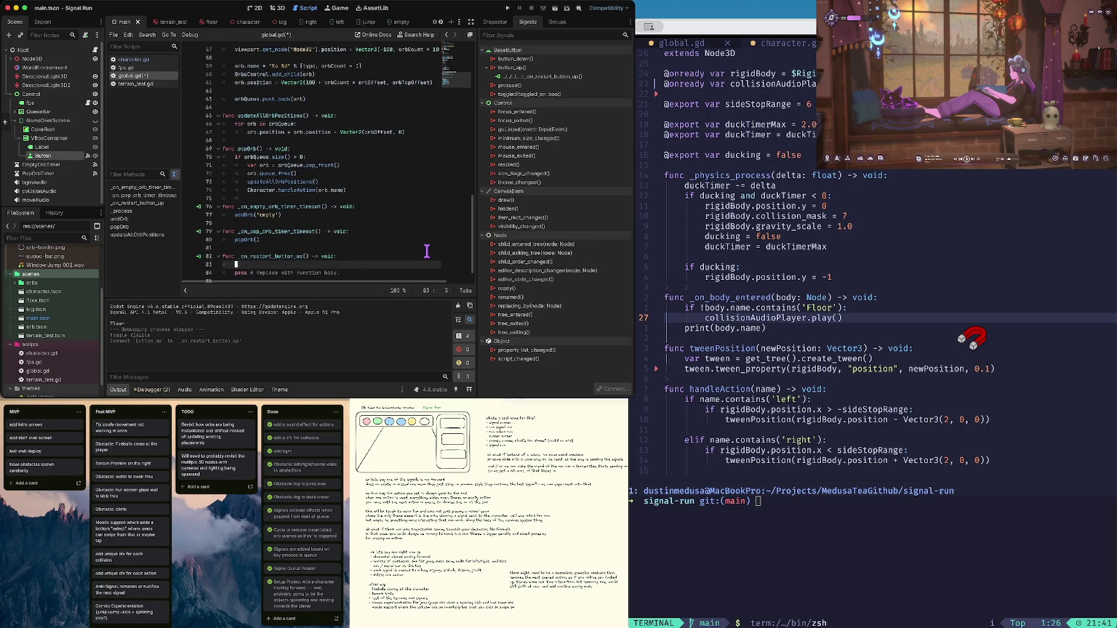
Cut the gameOverNode declaration from character.gd and paste it below the preloads in global.gd
{"action": "left_click", "coordinate": [154, 60]}
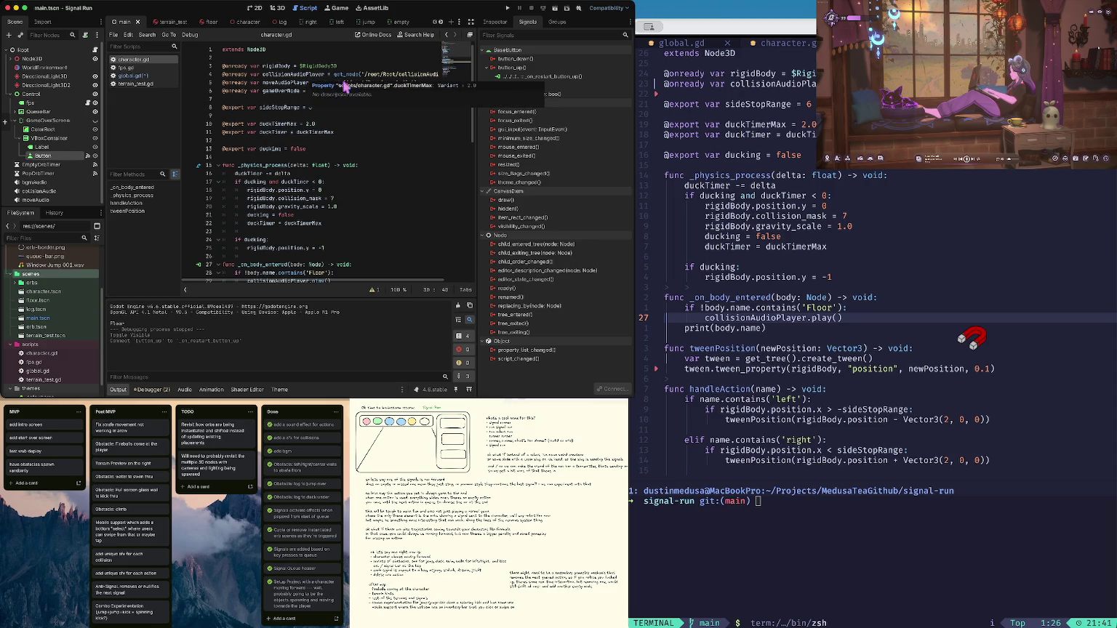
{"action": "left_click", "coordinate": [288, 91]}
{"action": "key", "text": "super+Right"}
{"action": "key", "text": "super+x"}
{"action": "left_click", "coordinate": [127, 76]}
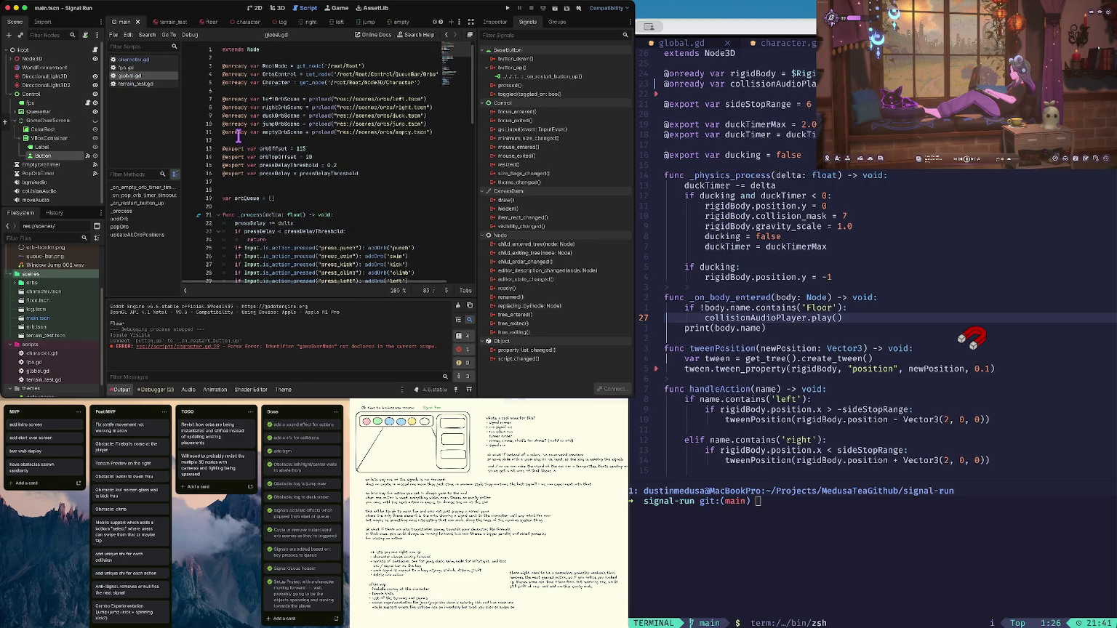
{"action": "left_click", "coordinate": [225, 141]}
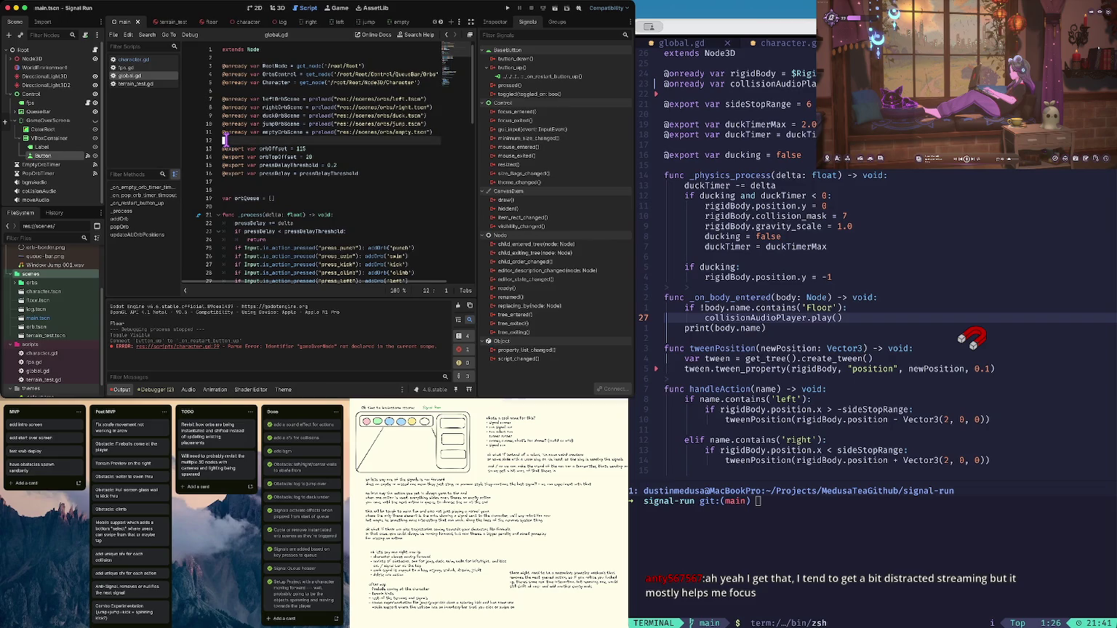
{"action": "key", "text": "Return"}
{"action": "key", "text": "super+v"}
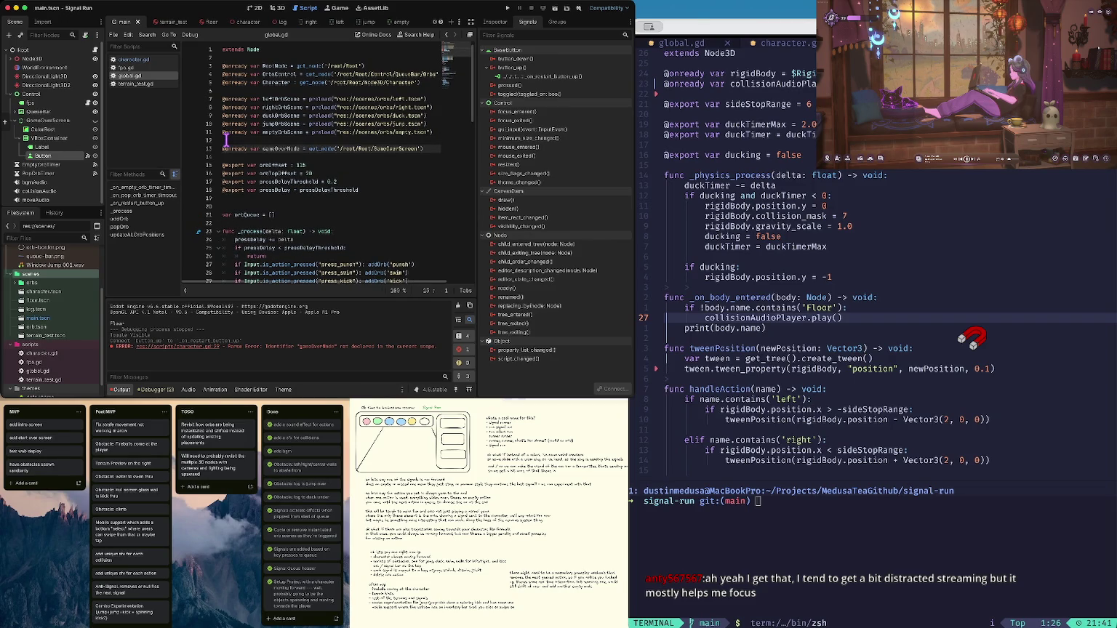
{"action": "left_click", "coordinate": [226, 141]}
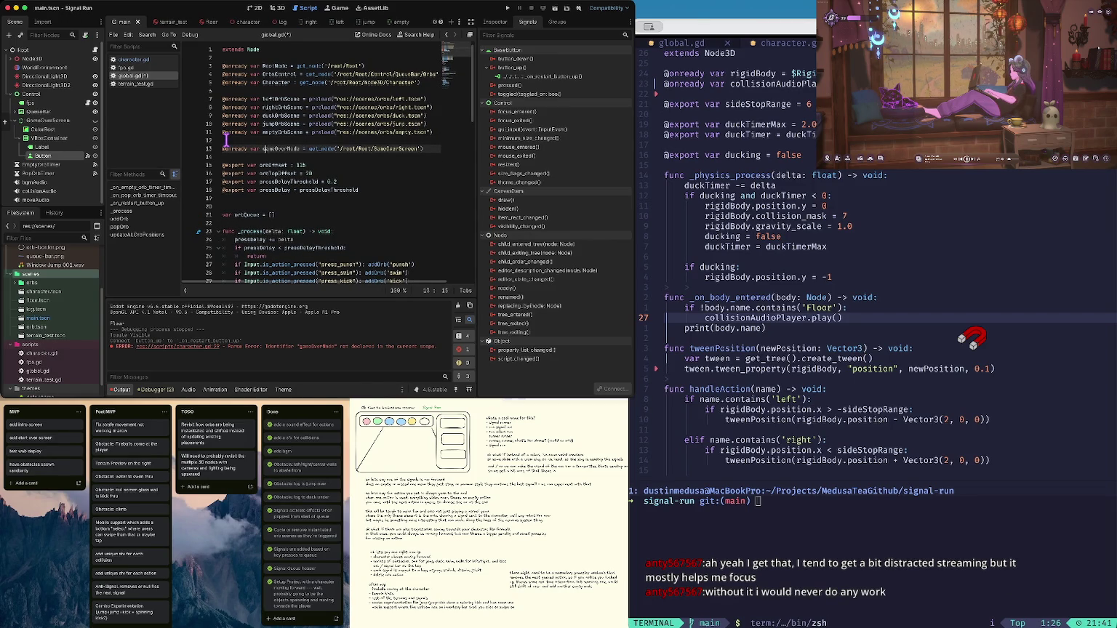
Check the character script's resulting error, then open the project's autoload settings
{"action": "left_click", "coordinate": [145, 60]}
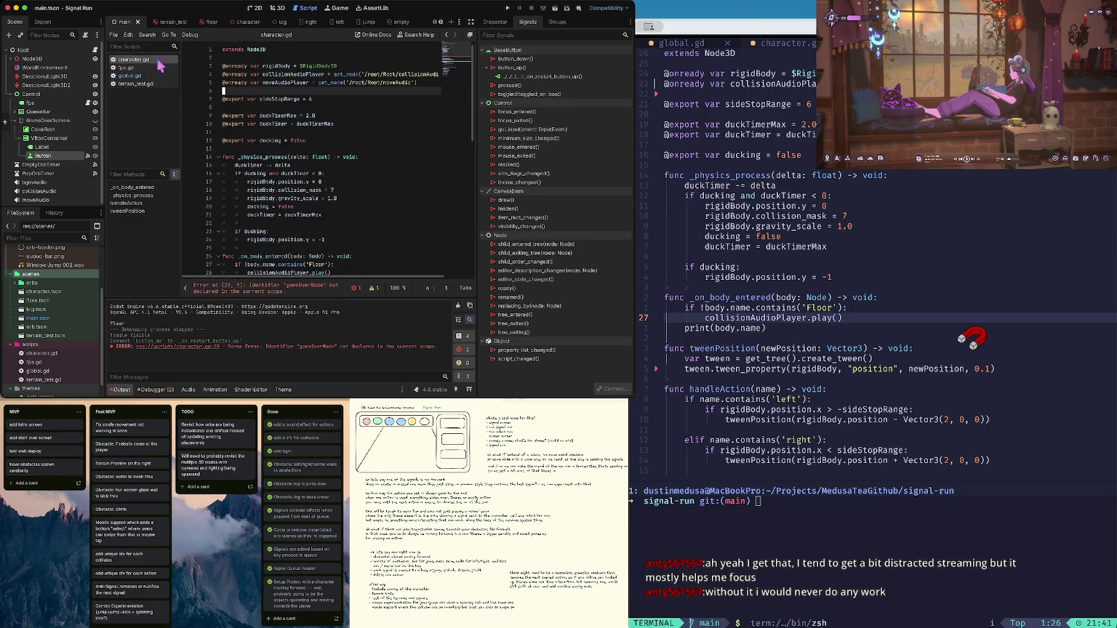
{"action": "left_click", "coordinate": [130, 76]}
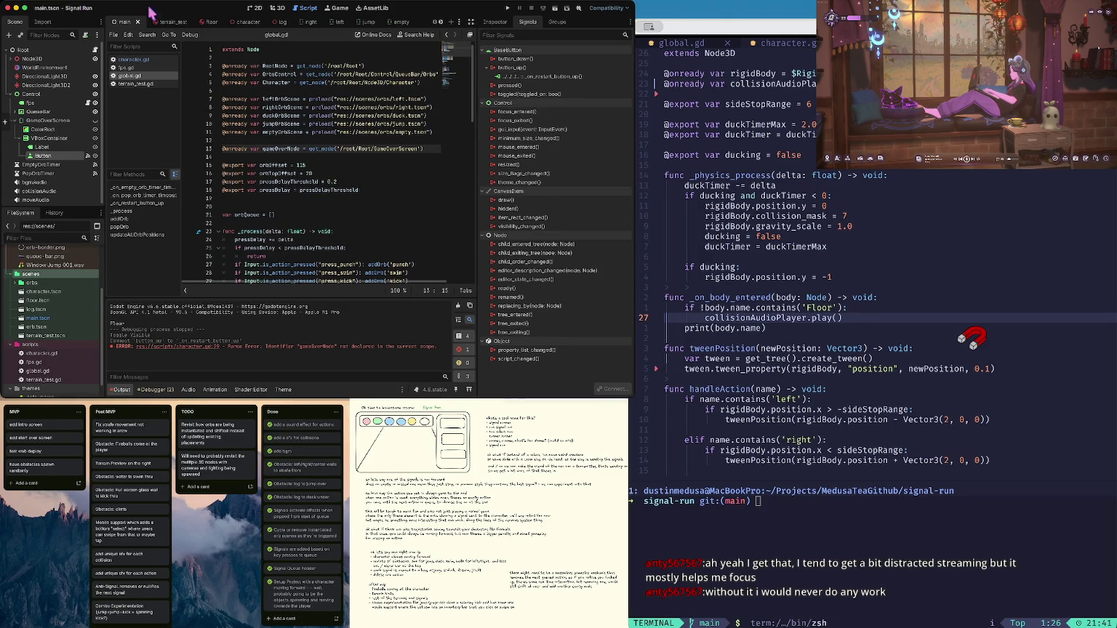
{"action": "left_click", "coordinate": [228, 75]}
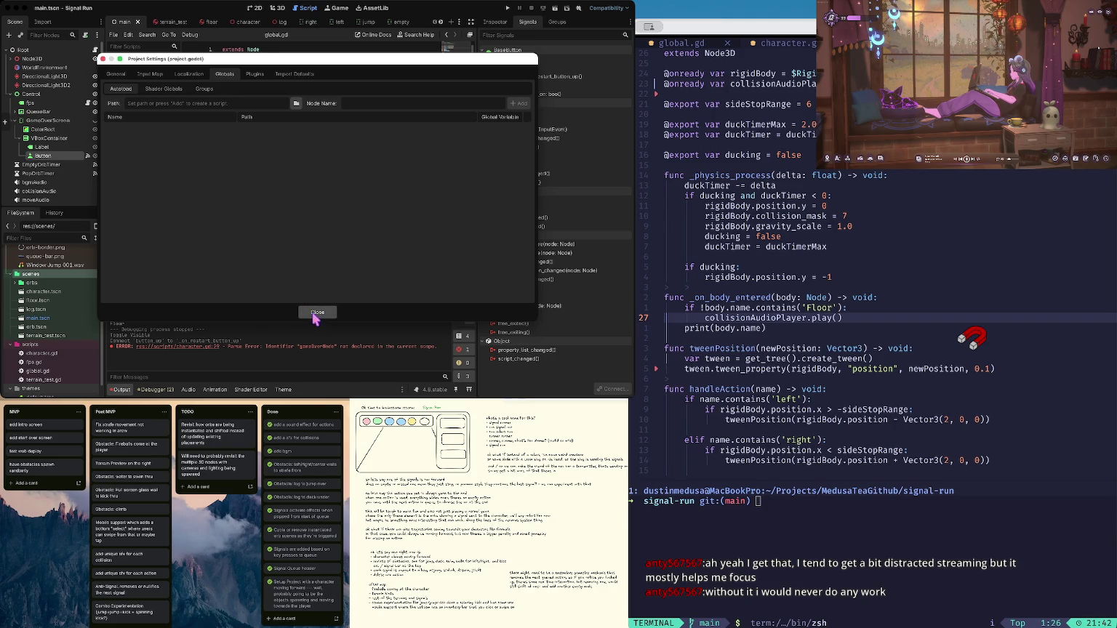
Close Project Settings and copy the gameOverNode declaration back into character.gd
{"action": "left_click", "coordinate": [317, 312]}
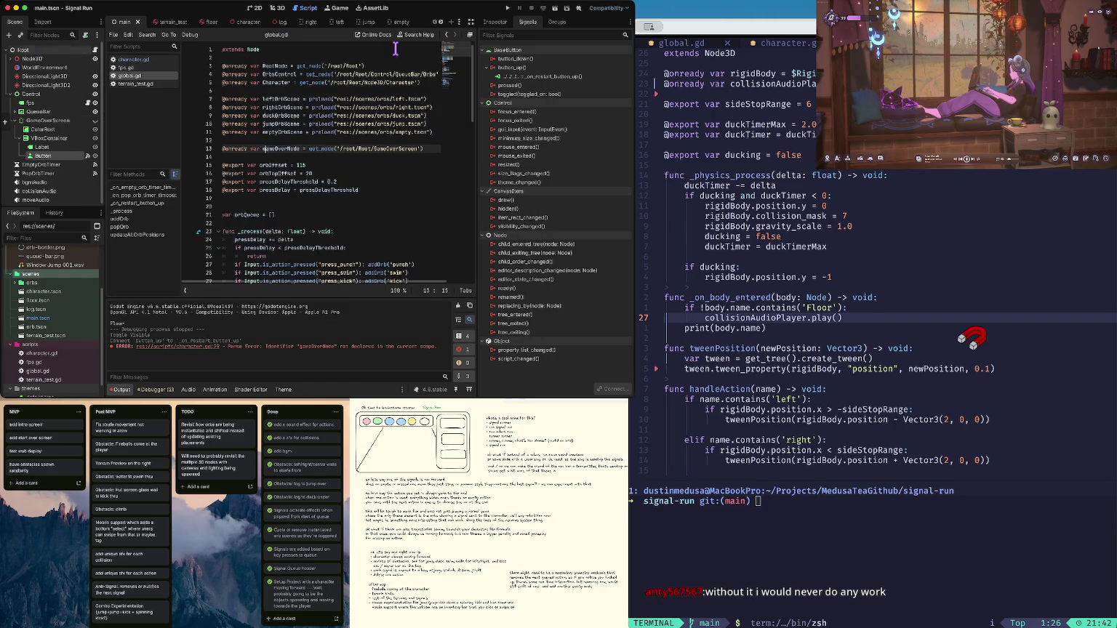
{"action": "triple_click", "coordinate": [284, 150]}
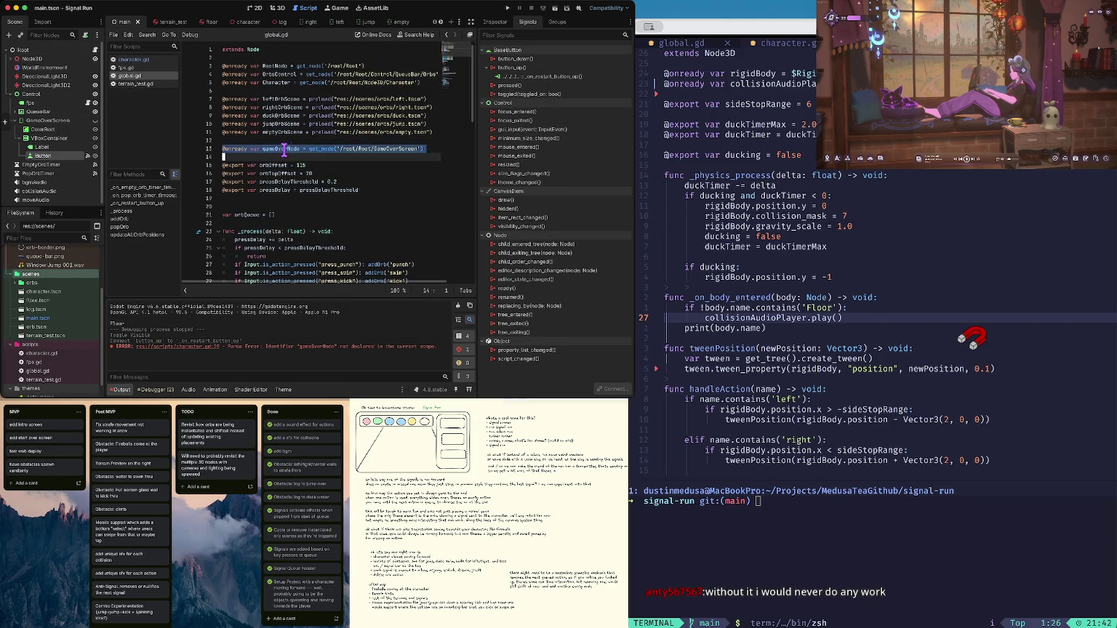
{"action": "left_click", "coordinate": [161, 61]}
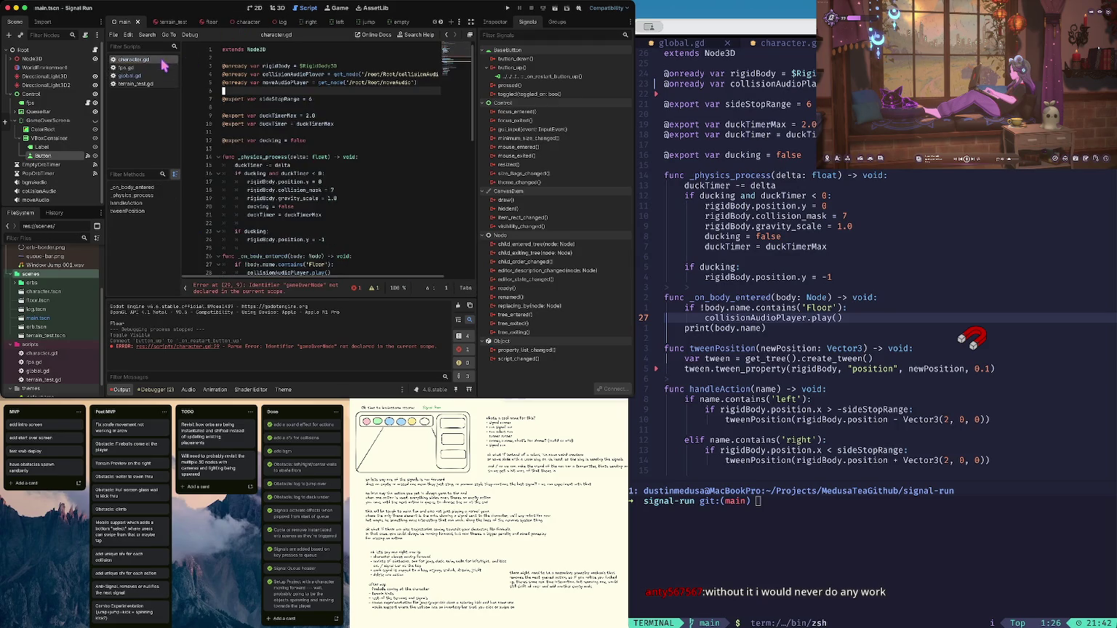
{"action": "key", "text": "ctrl+v"}
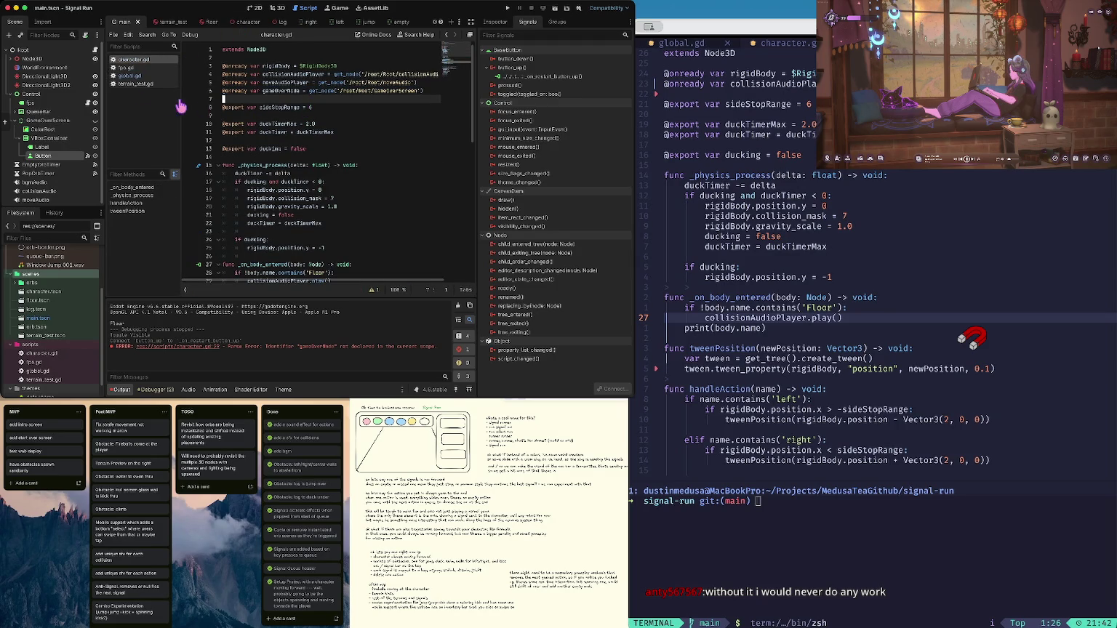
Replace the restart handler's pass with gameOverNode.visible = false and run the game
{"action": "left_click", "coordinate": [131, 77]}
{"action": "scroll", "coordinate": [310, 156], "scroll_direction": "down", "scroll_amount": 10}
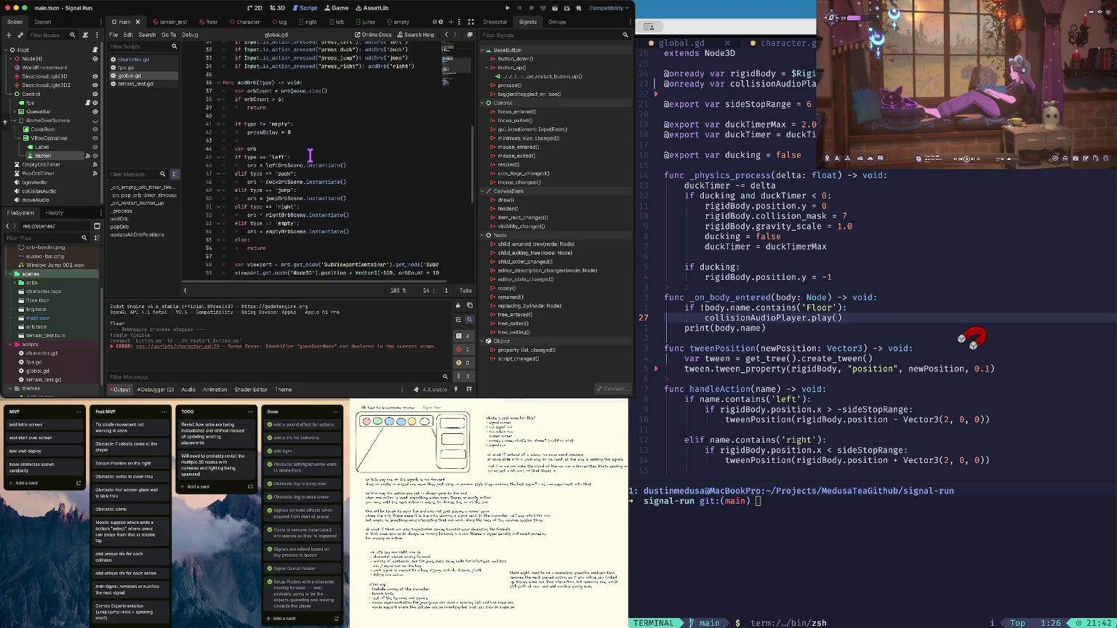
{"action": "left_click", "coordinate": [280, 256]}
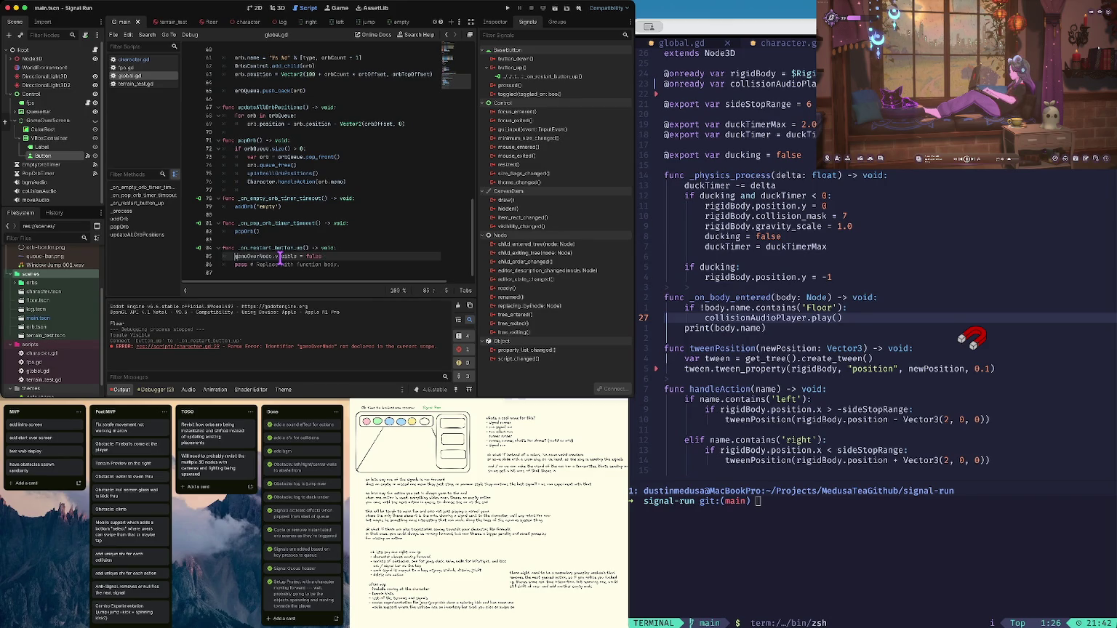
{"action": "key", "text": "ctrl+shift+k"}
{"action": "key", "text": "super+b"}
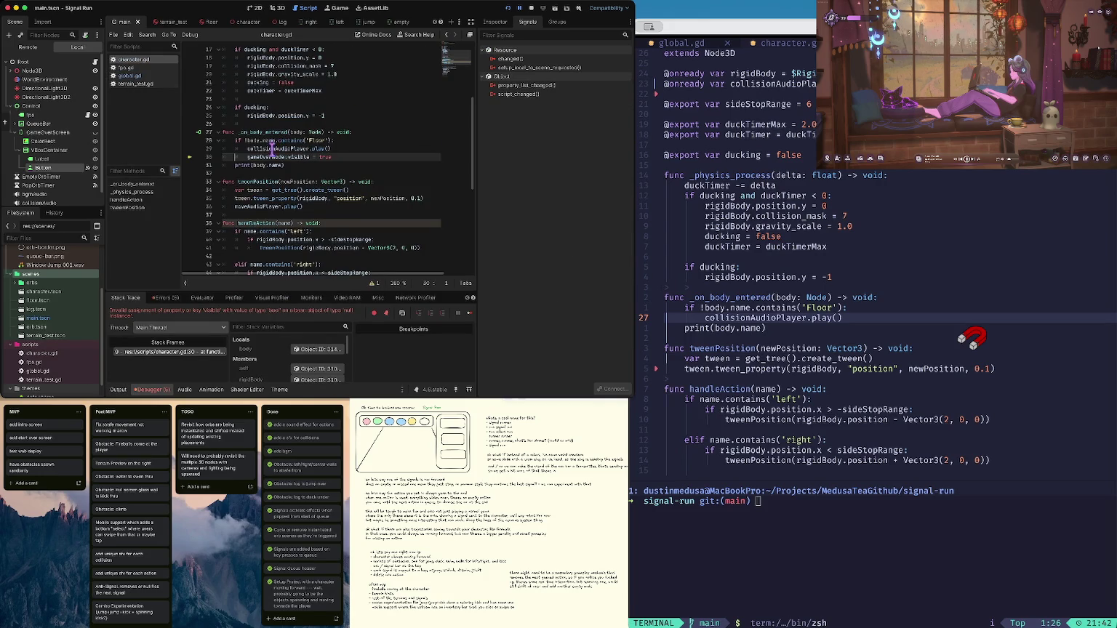
Toggle the GameOverScreen node's visibility off and back on in the scene
{"action": "mouse_move", "coordinate": [258, 157]}
{"action": "scroll", "coordinate": [254, 158], "scroll_direction": "up", "scroll_amount": 1}
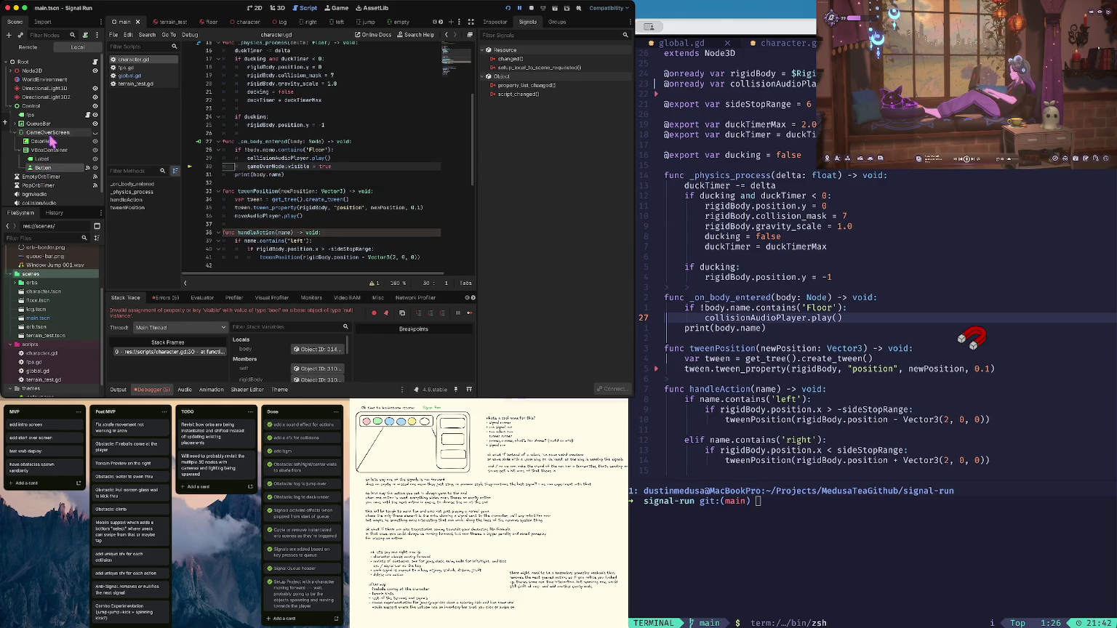
{"action": "left_click", "coordinate": [94, 133]}
{"action": "left_click", "coordinate": [95, 133]}
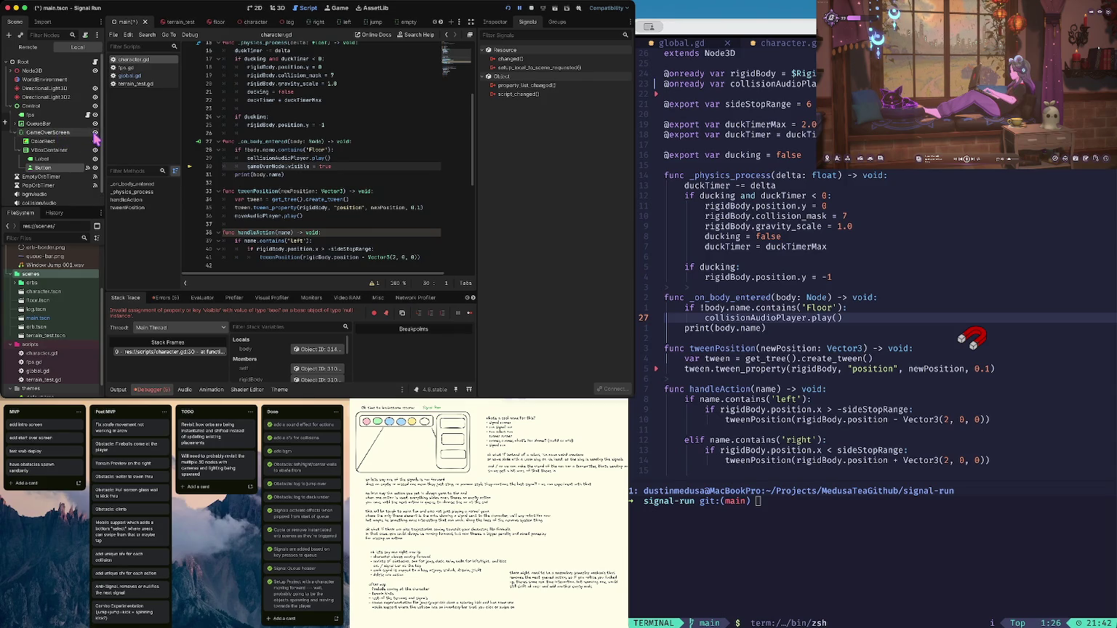
Go to the gameOverNode visibility line in character.gd's floor-collision code and save
{"action": "scroll", "coordinate": [306, 166], "scroll_direction": "up", "scroll_amount": 1}
{"action": "left_click", "coordinate": [306, 165]}
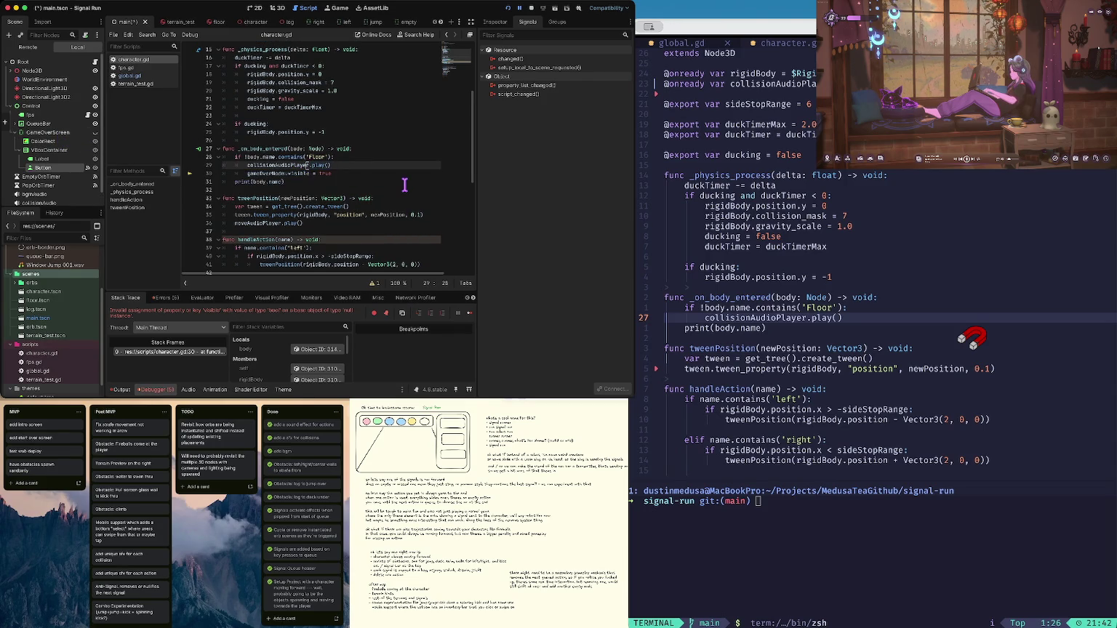
{"action": "key", "text": "Down"}
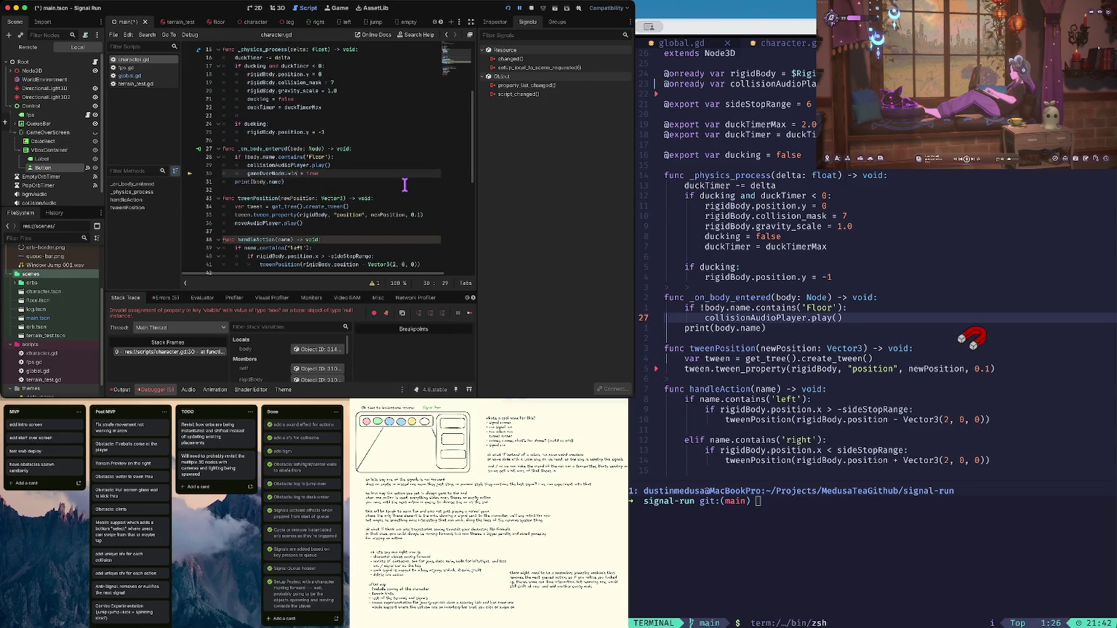
{"action": "left_click", "coordinate": [306, 115]}
{"action": "left_click", "coordinate": [300, 173]}
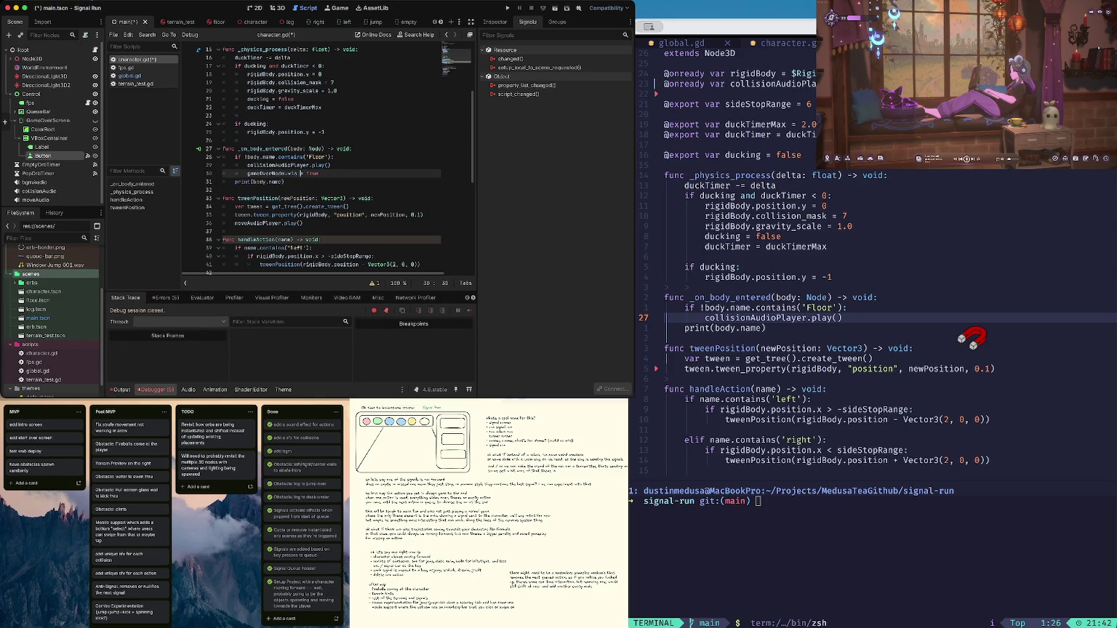
{"action": "key", "text": "ctrl+s"}
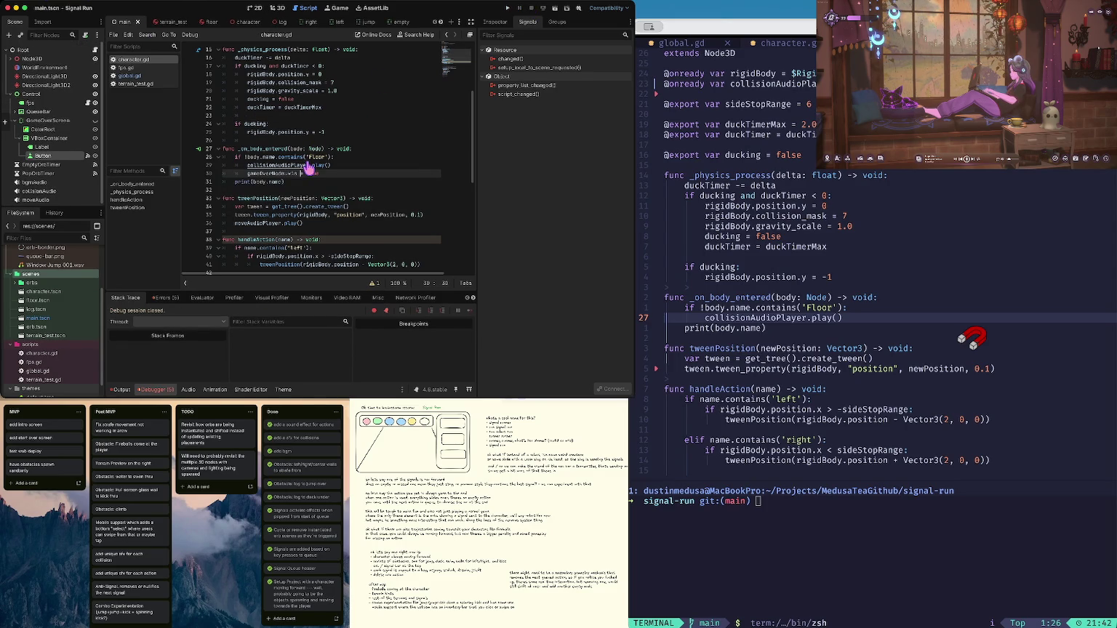
{"action": "key", "text": "space"}
Browse the file explorer to the namu-namu project's game/scripts folder
{"action": "key", "text": "e"}
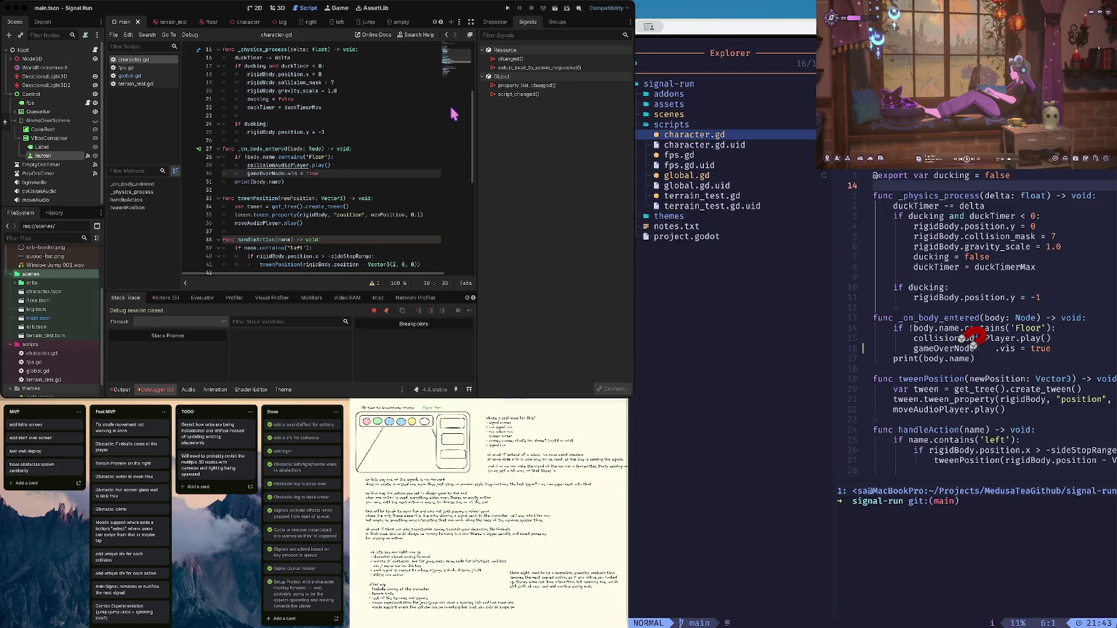
{"action": "key", "text": "k"}
{"action": "key", "text": "k"}
{"action": "key", "text": "k"}
{"action": "key", "text": "BackSpace"}
{"action": "key", "text": "j"}
{"action": "key", "text": "j"}
{"action": "key", "text": "j"}
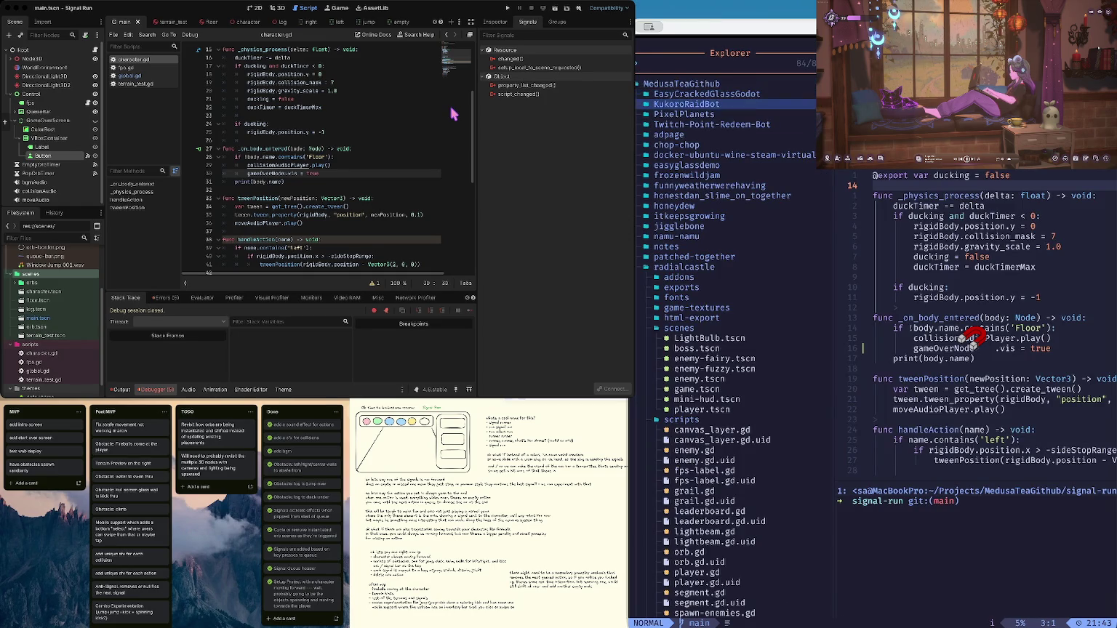
{"action": "key", "text": "j"}
{"action": "key", "text": "j"}
{"action": "key", "text": "j"}
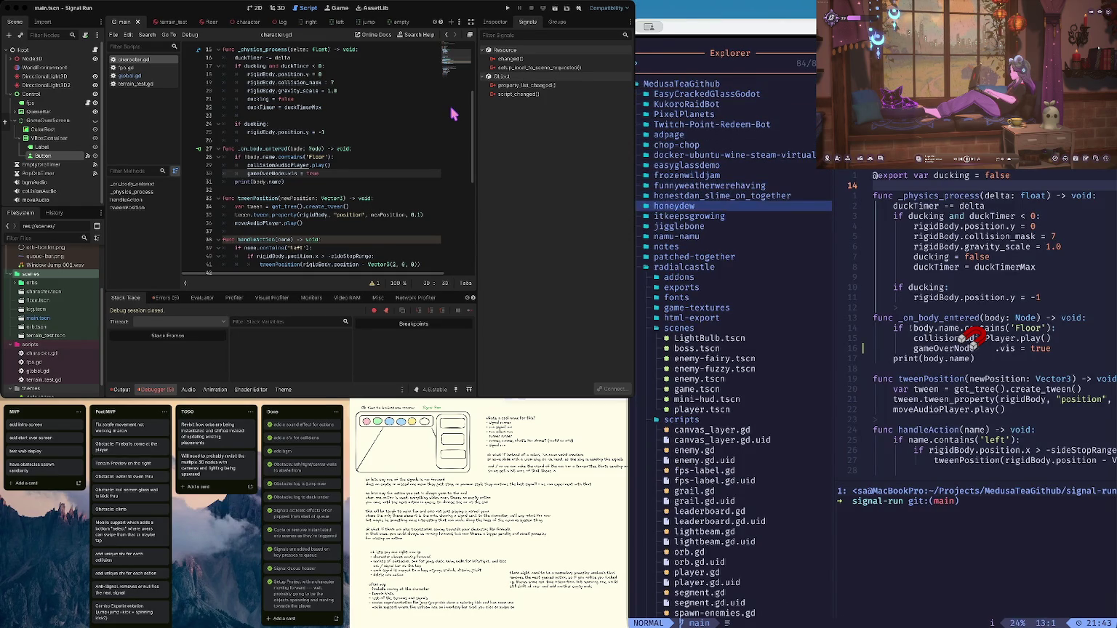
{"action": "key", "text": "j"}
{"action": "key", "text": "l"}
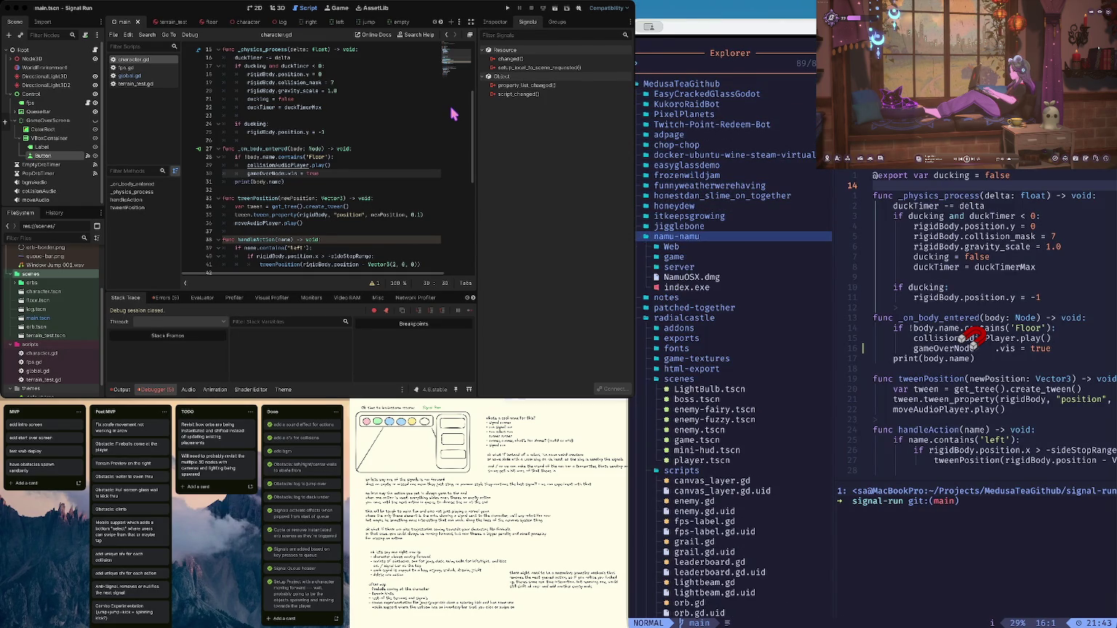
{"action": "key", "text": "j"}
{"action": "key", "text": "j"}
{"action": "key", "text": "l"}
{"action": "key", "text": "j"}
{"action": "key", "text": "j"}
{"action": "key", "text": "j"}
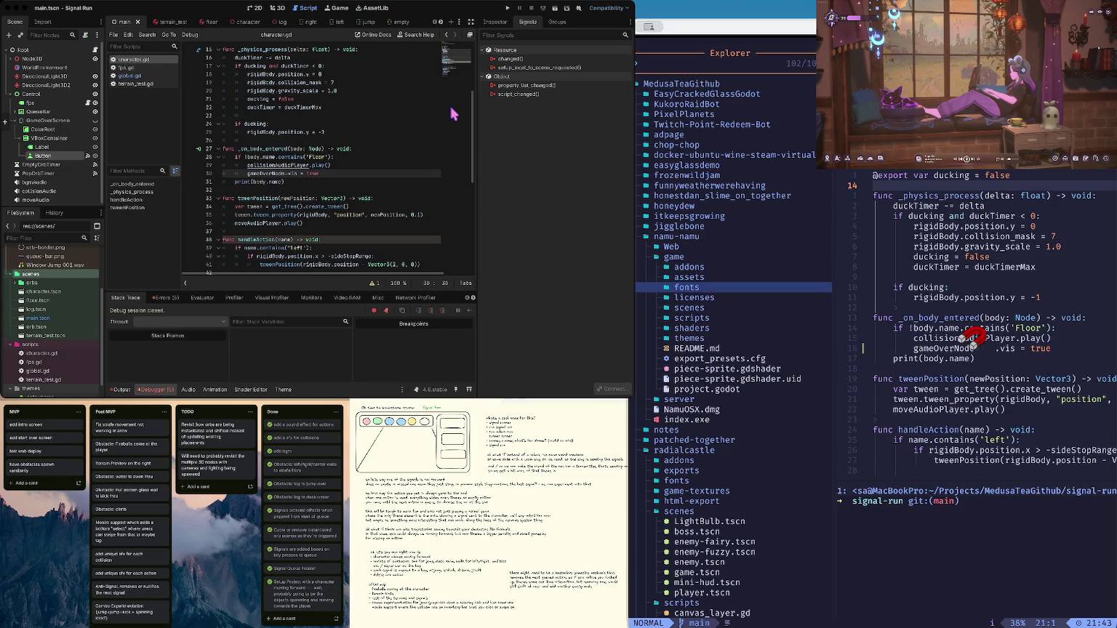
{"action": "key", "text": "j"}
{"action": "key", "text": "j"}
{"action": "key", "text": "j"}
{"action": "key", "text": "l"}
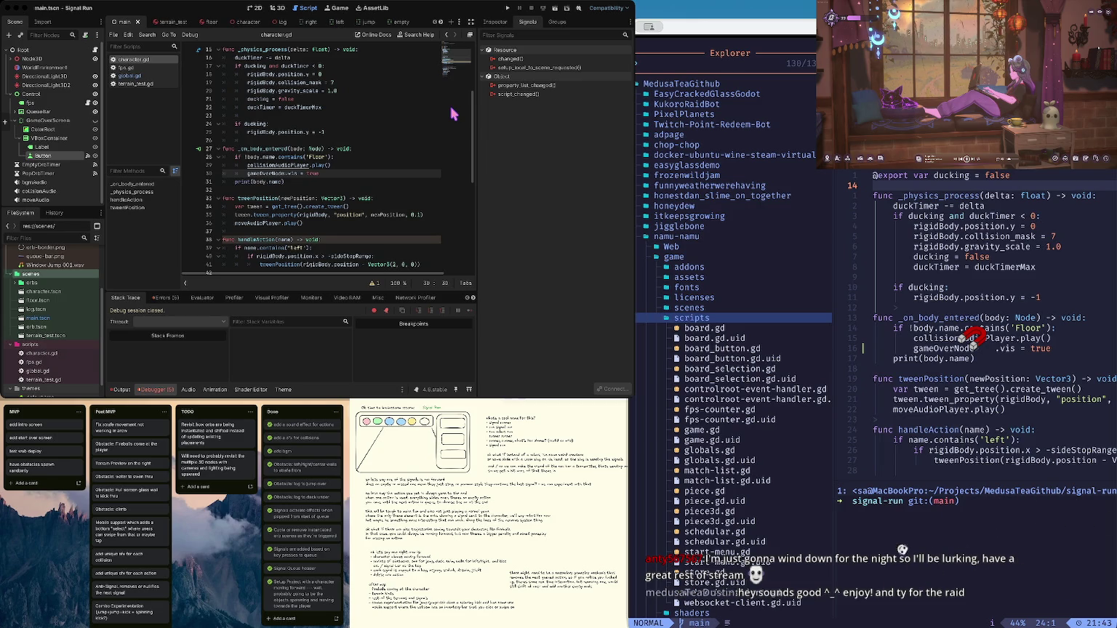
Open namu-namu's game.gd and page through its code
{"action": "key", "text": "ctrl+6"}
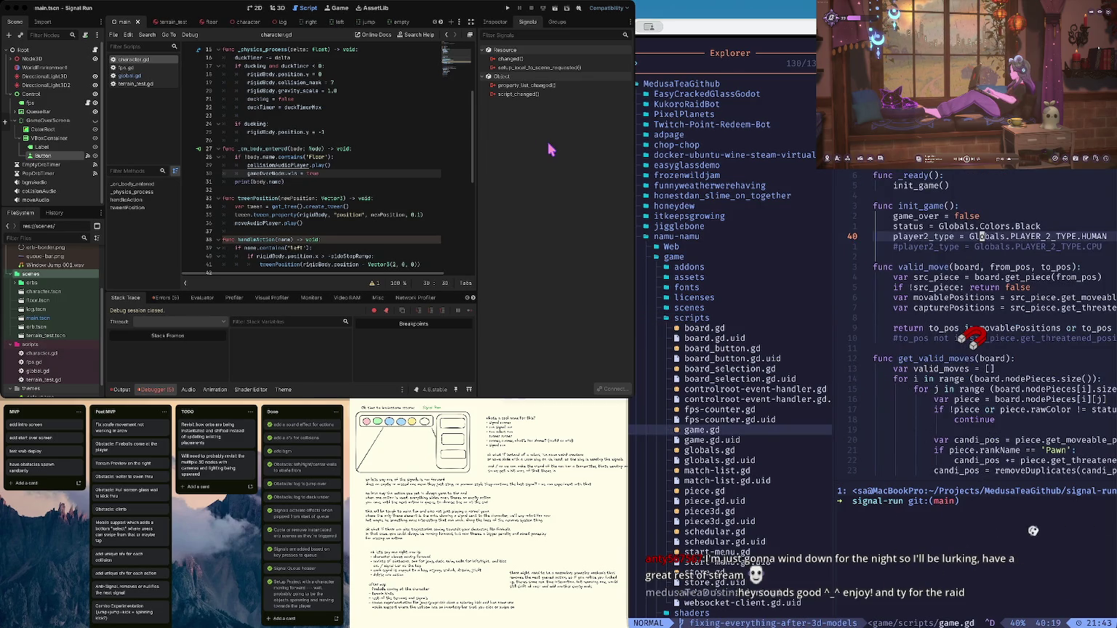
{"action": "key", "text": "ctrl+w"}
{"action": "key", "text": "h"}
{"action": "key", "text": "j"}
{"action": "key", "text": "k"}
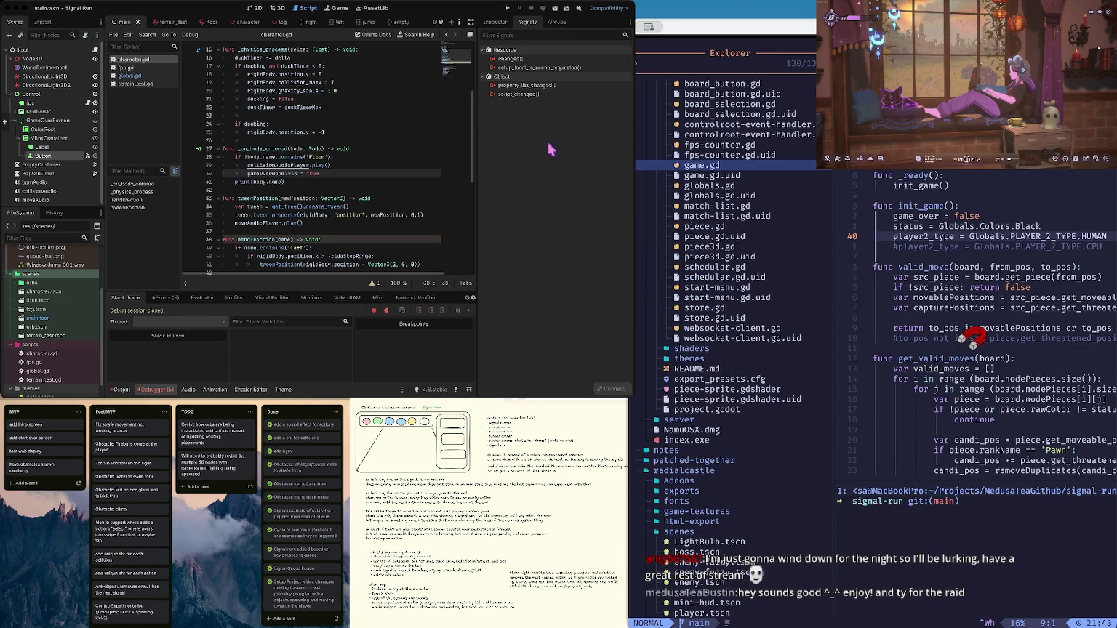
{"action": "key", "text": "Return"}
{"action": "key", "text": "g"}
{"action": "key", "text": "j"}
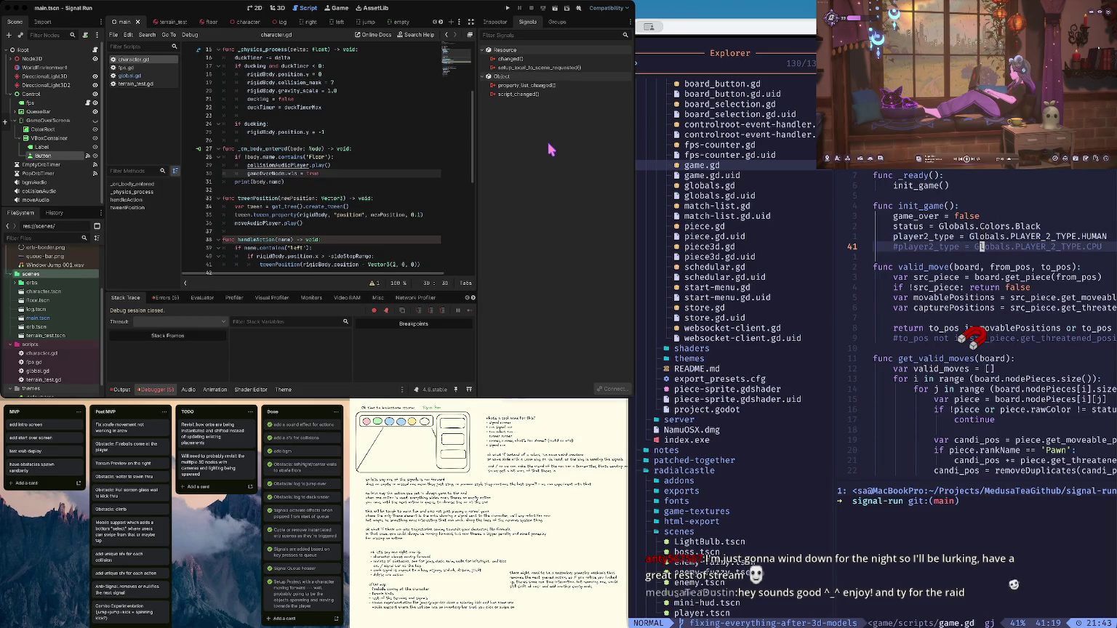
{"action": "key", "text": "ctrl+u"}
{"action": "key", "text": "ctrl+u"}
{"action": "key", "text": "ctrl+d"}
{"action": "key", "text": "ctrl+d"}
{"action": "key", "text": "ctrl+d"}
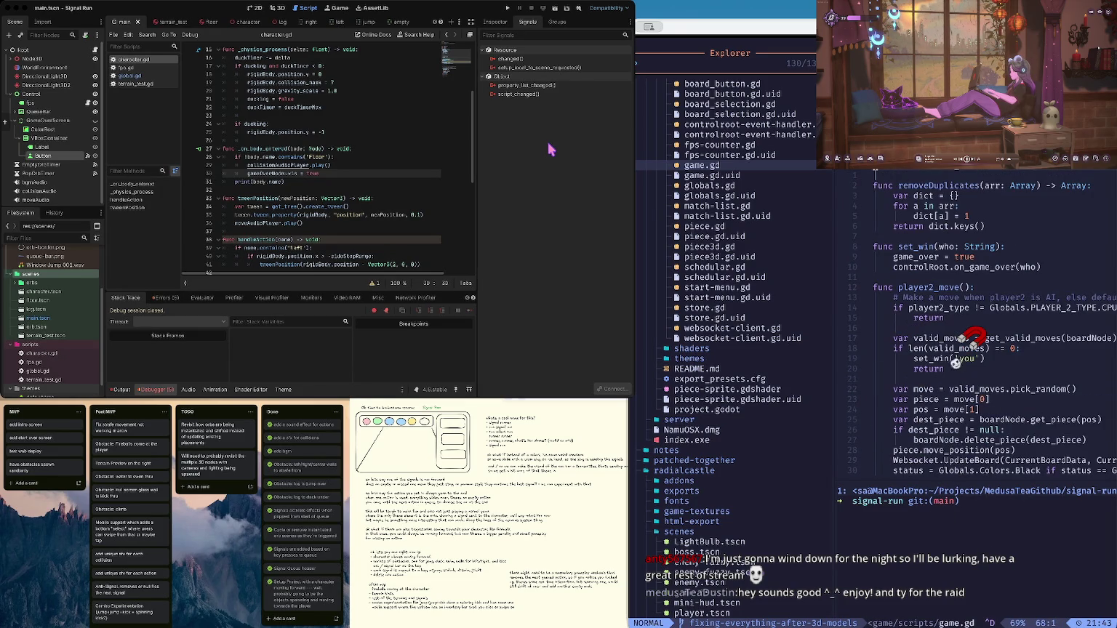
Open fps-counter.gd and search for its uses of visible
{"action": "key", "text": "ctrl+w"}
{"action": "key", "text": "h"}
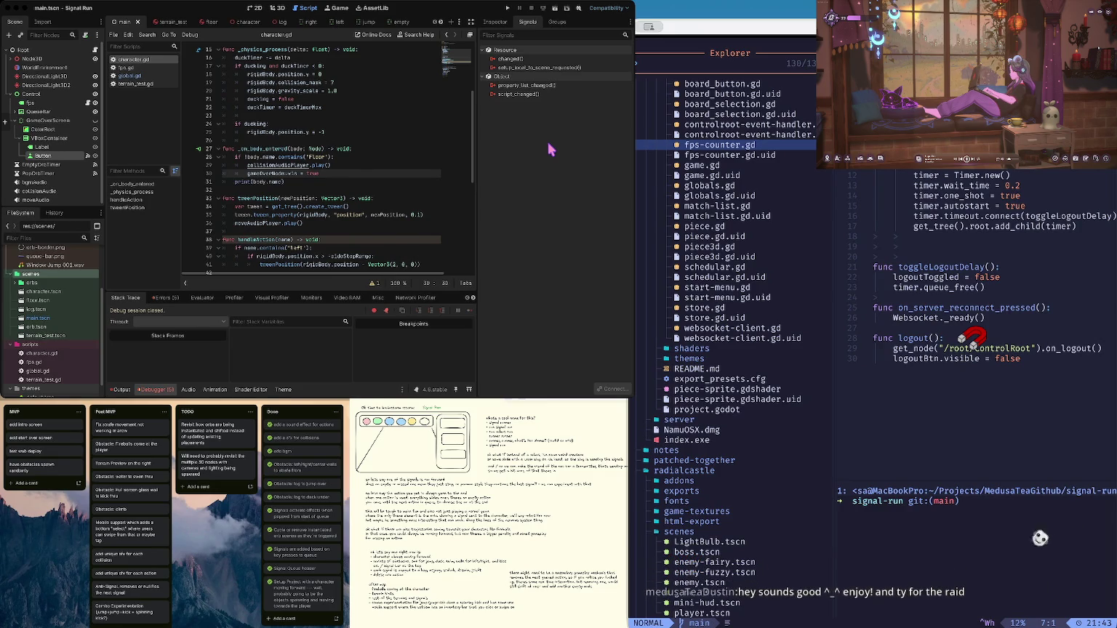
{"action": "key", "text": "Return"}
{"action": "key", "text": "g"}
{"action": "key", "text": "j"}
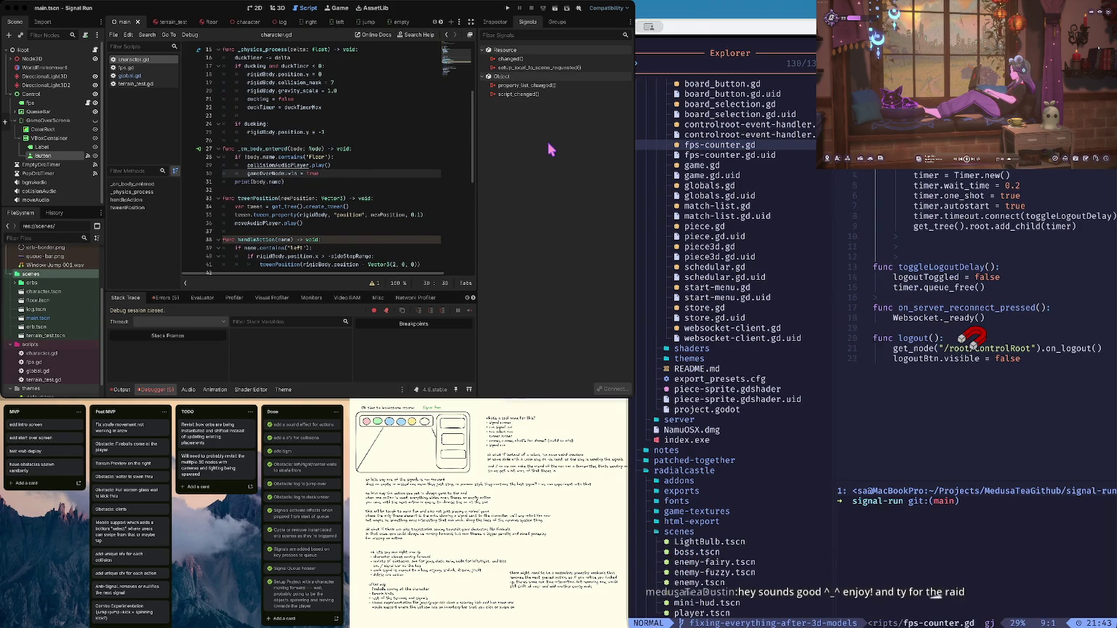
{"action": "key", "text": "b"}
{"action": "key", "text": "y"}
{"action": "key", "text": "k"}
{"action": "key", "text": "n"}
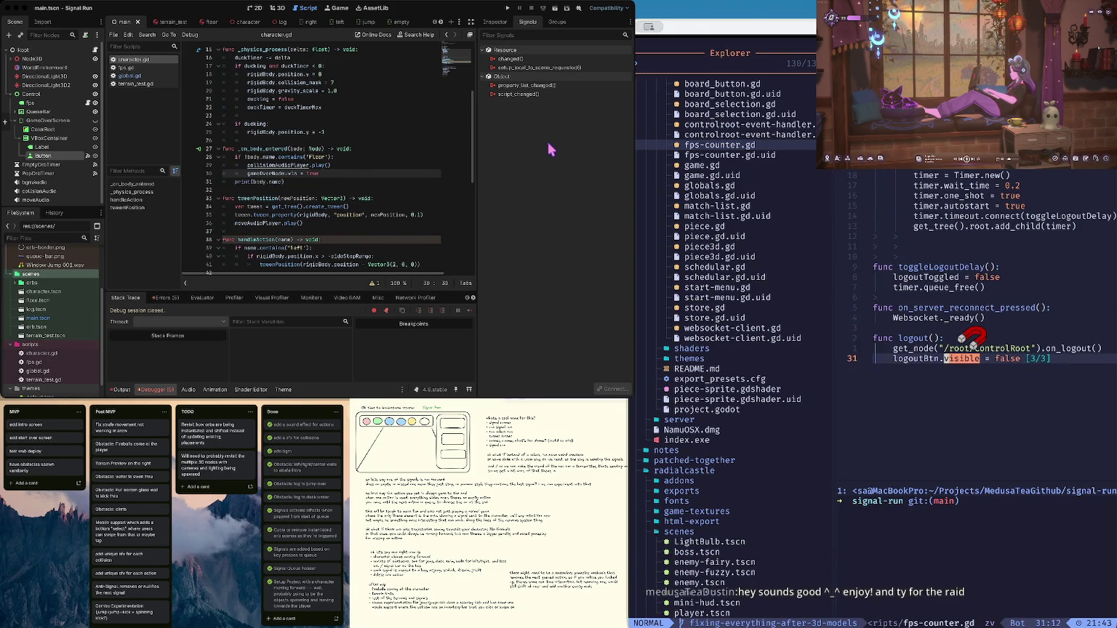
Return to Signal Run's character.gd and close the explorer sidebar
{"action": "key", "text": "ctrl+o"}
{"action": "key", "text": "ctrl+o"}
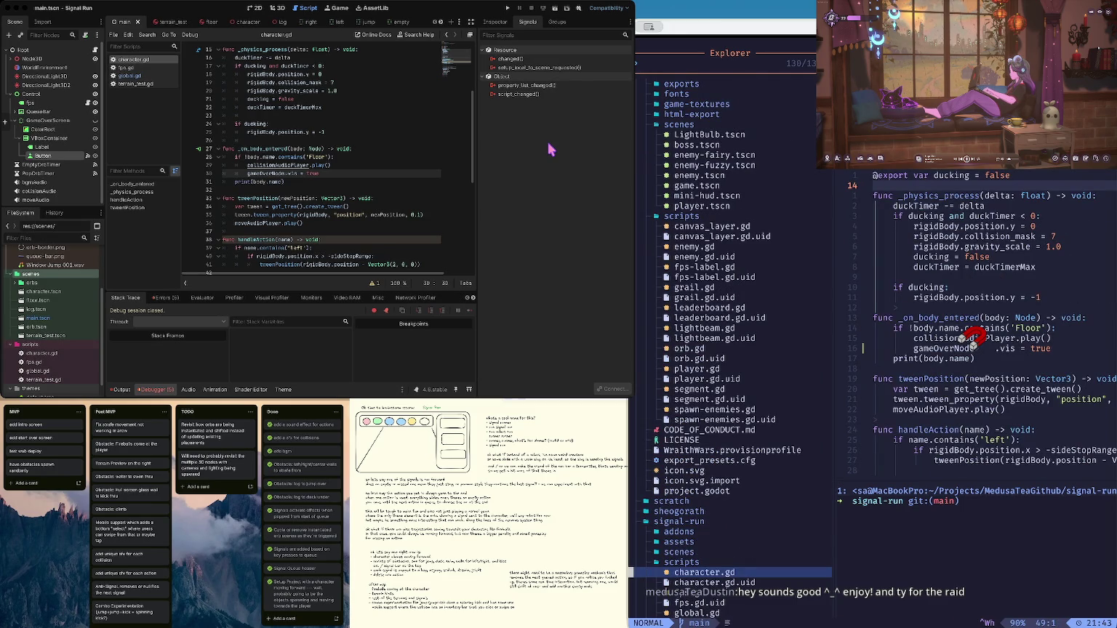
{"action": "key", "text": "space"}
{"action": "key", "text": "e"}
{"action": "key", "text": "j"}
{"action": "key", "text": "j"}
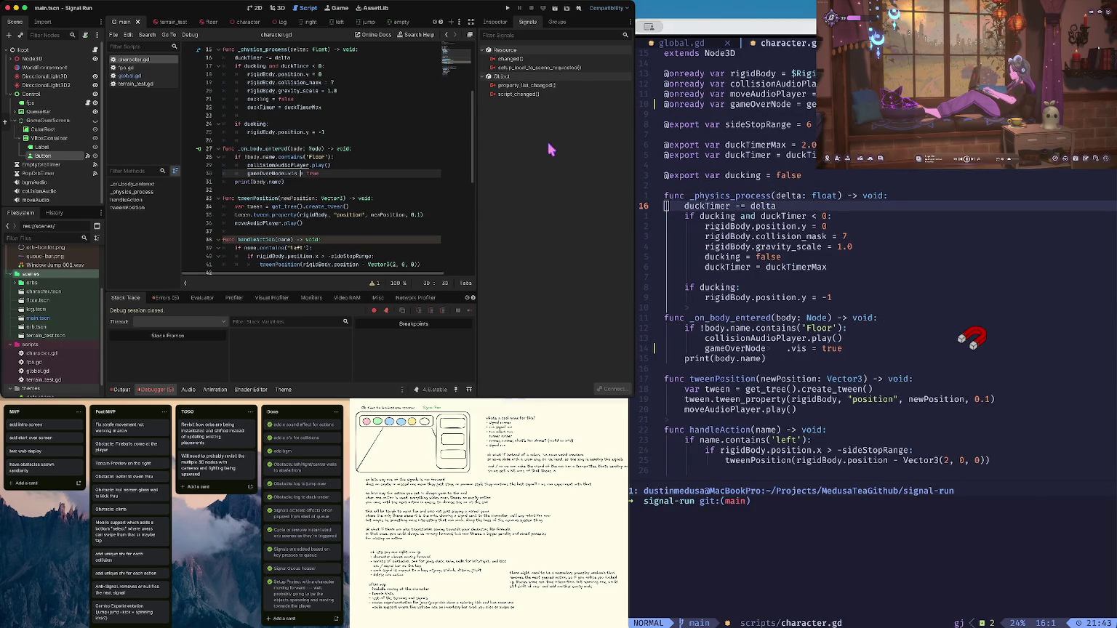
Set a breakpoint on character.gd line 30 and run the game in debug mode
{"action": "left_click", "coordinate": [271, 107]}
{"action": "left_click", "coordinate": [301, 173]}
{"action": "left_click", "coordinate": [190, 173]}
{"action": "key", "text": "super+b"}
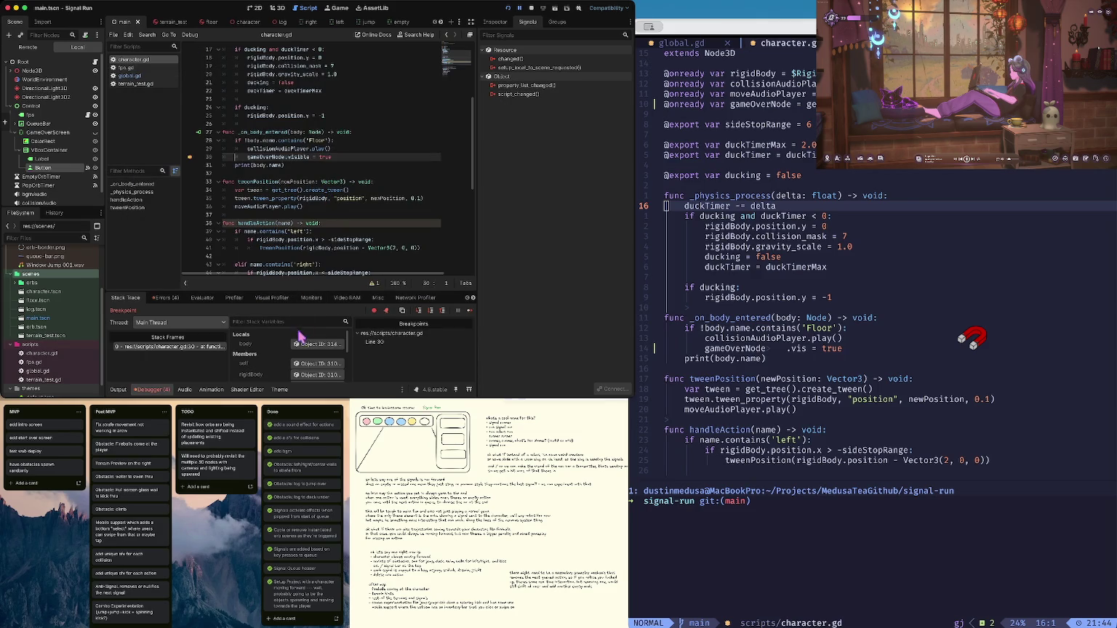
{"action": "scroll", "coordinate": [287, 354], "scroll_direction": "down", "scroll_amount": 2}
{"action": "scroll", "coordinate": [286, 354], "scroll_direction": "down", "scroll_amount": 2}
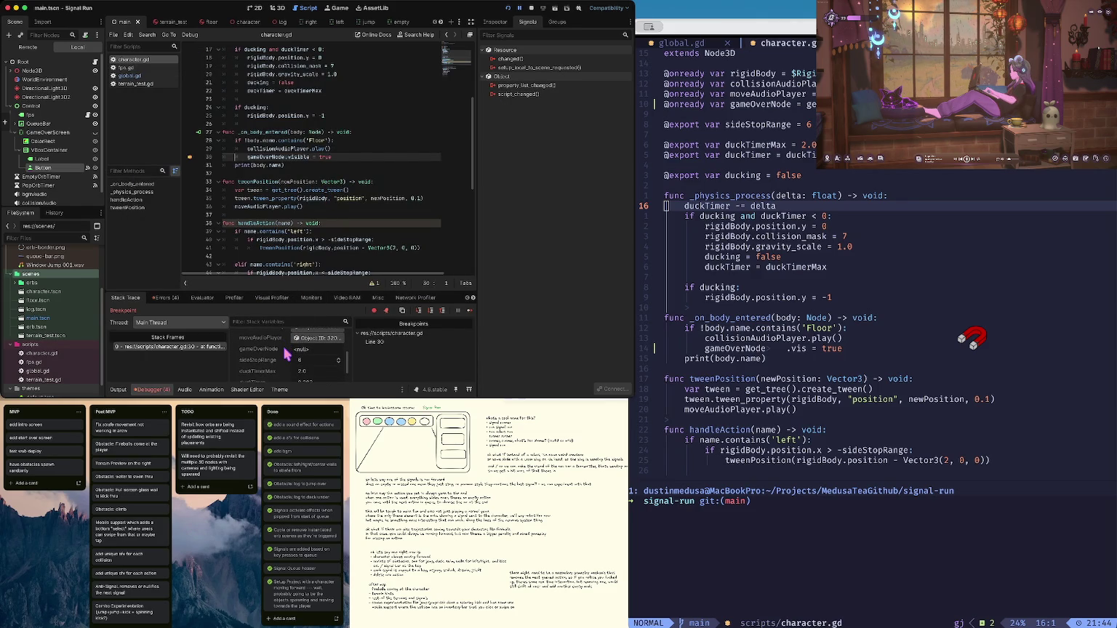
{"action": "scroll", "coordinate": [306, 161], "scroll_direction": "up", "scroll_amount": 5}
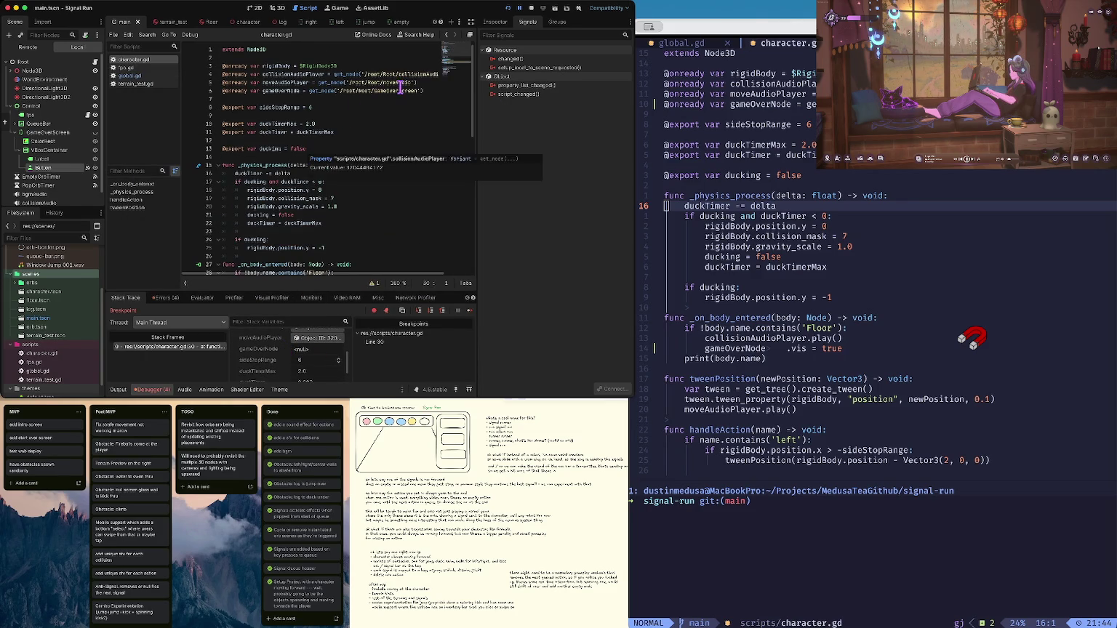
Insert Control/ into global.gd's path so it reads /root/Root/Control/GameOverScreen
{"action": "left_click", "coordinate": [370, 90]}
{"action": "type", "text": "Control/"}
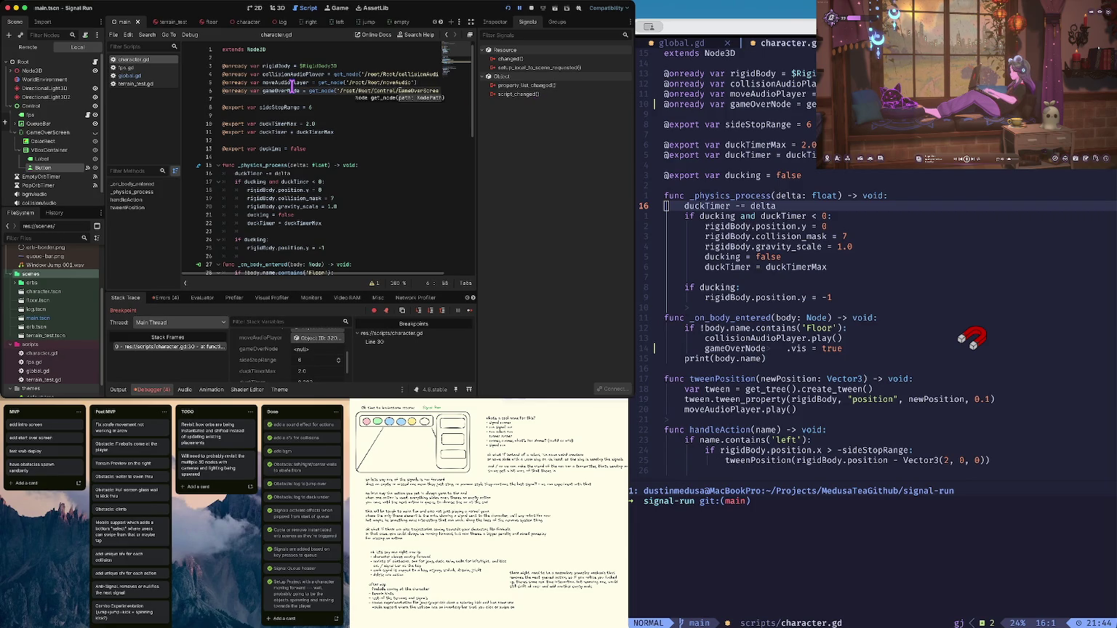
{"action": "left_click", "coordinate": [145, 76]}
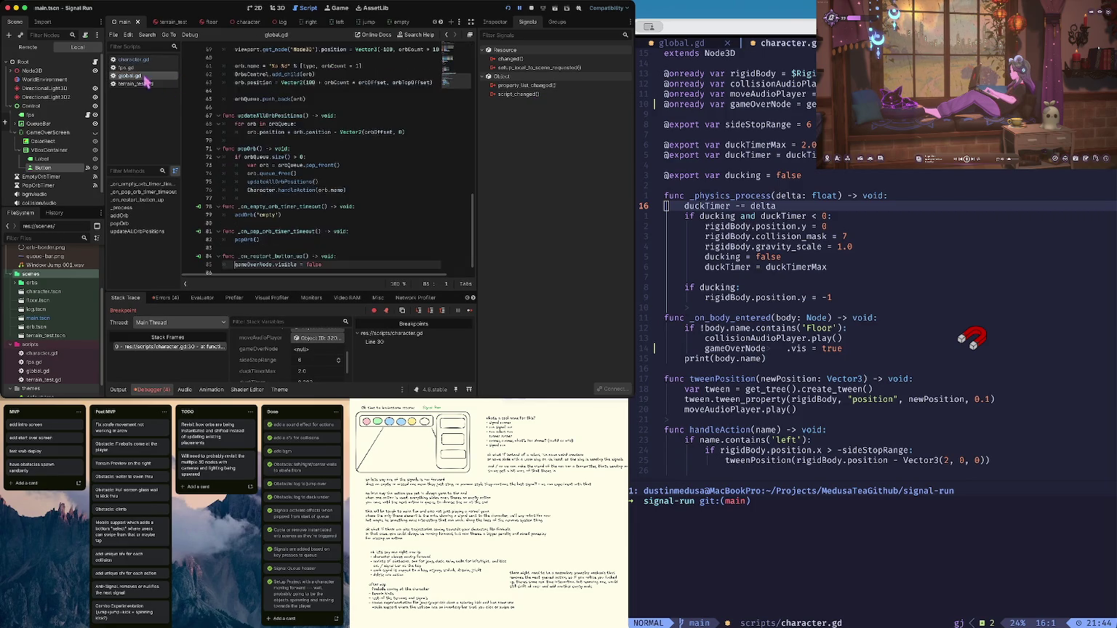
{"action": "scroll", "coordinate": [359, 83], "scroll_direction": "up", "scroll_amount": 5}
{"action": "left_click", "coordinate": [374, 149]}
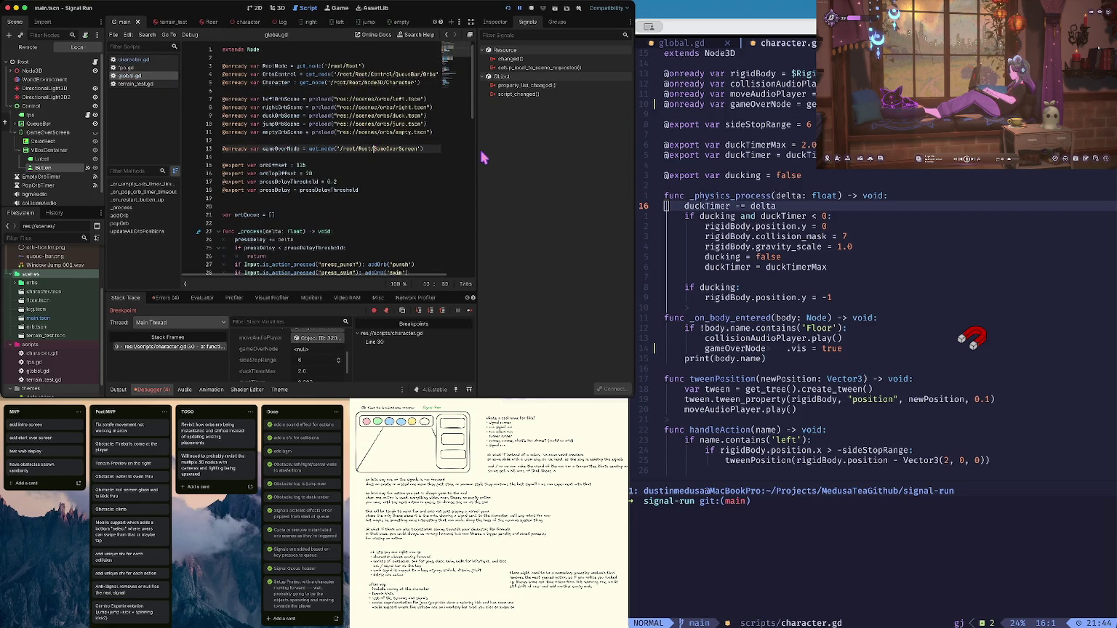
{"action": "type", "text": "Control/"}
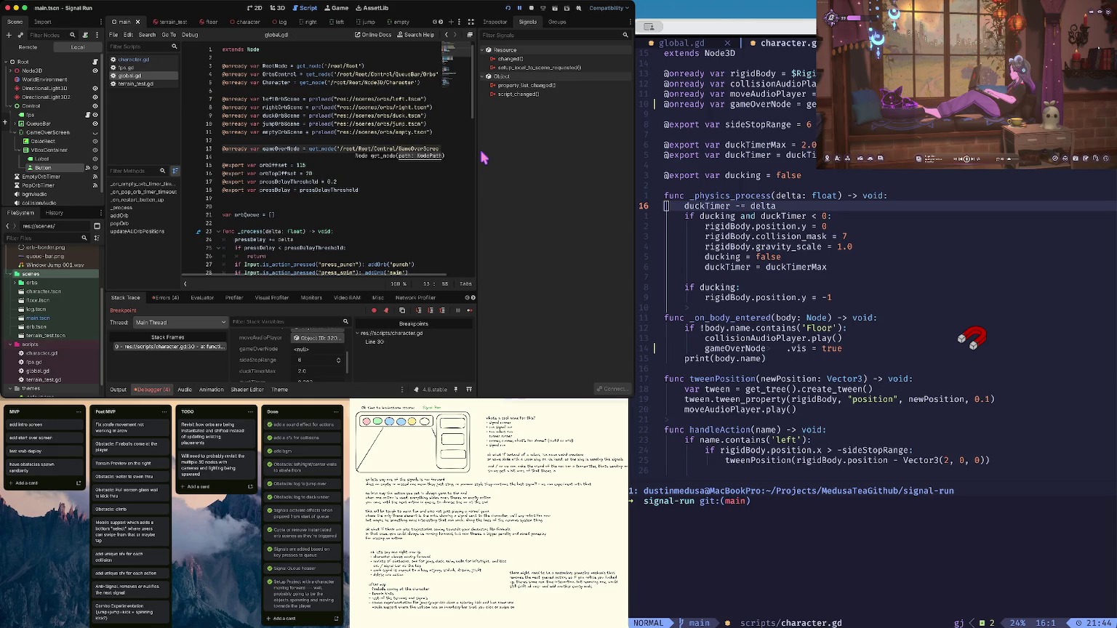
Run the game again and remove the line 30 breakpoint
{"action": "key", "text": "super+b"}
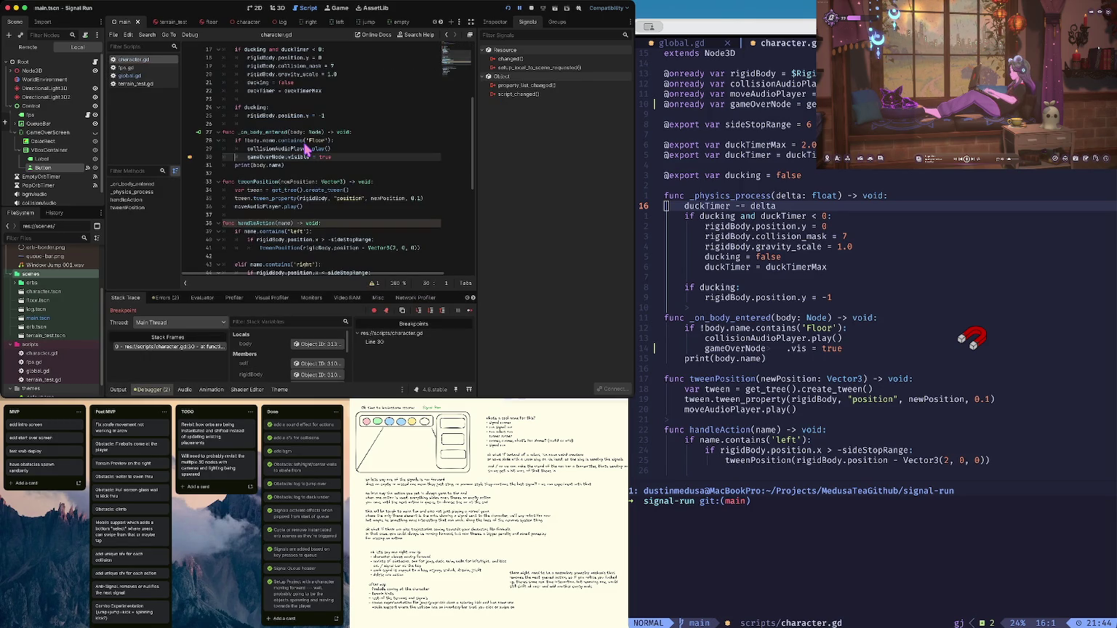
{"action": "scroll", "coordinate": [306, 351], "scroll_direction": "down", "scroll_amount": 4}
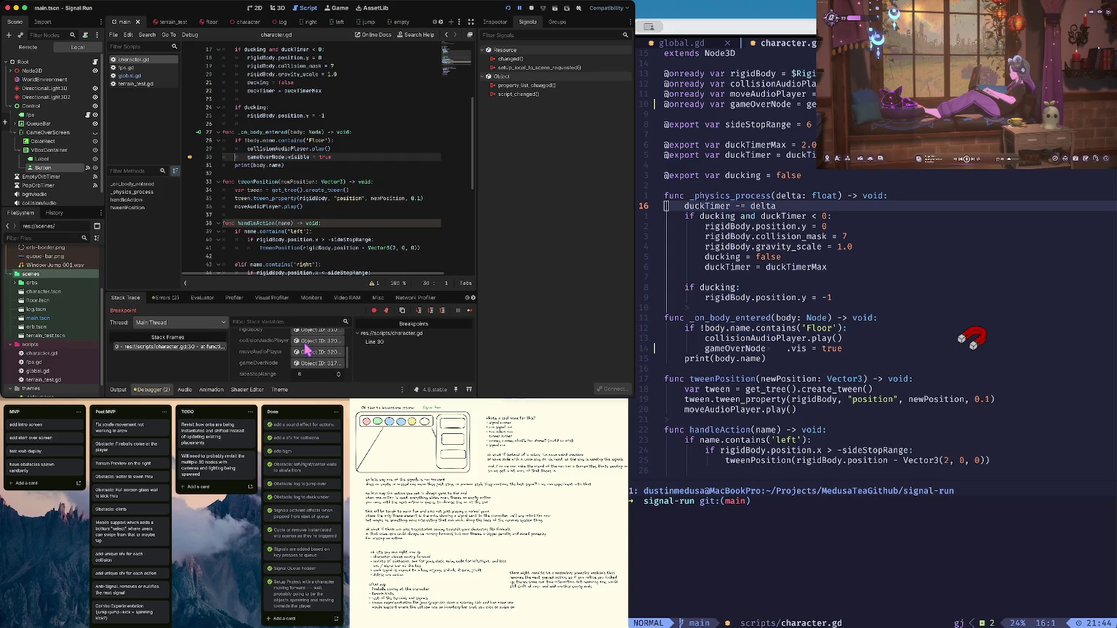
{"action": "left_click", "coordinate": [190, 157]}
Resume the paused game, restart via Go Again, quit it, and collapse the Control node
{"action": "left_click", "coordinate": [465, 312]}
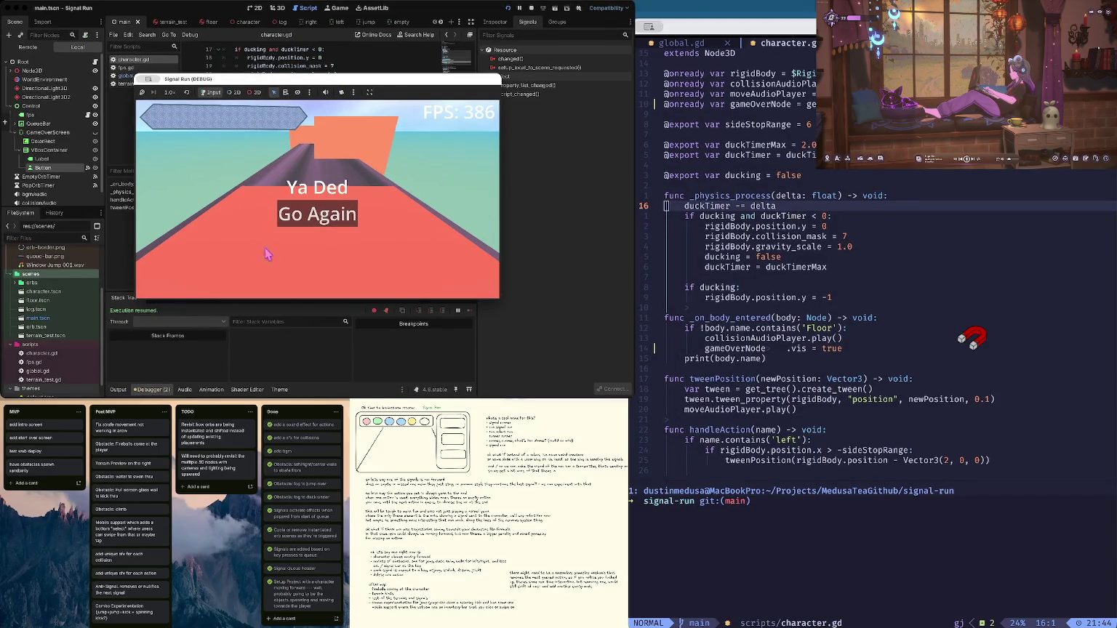
{"action": "left_click", "coordinate": [338, 216]}
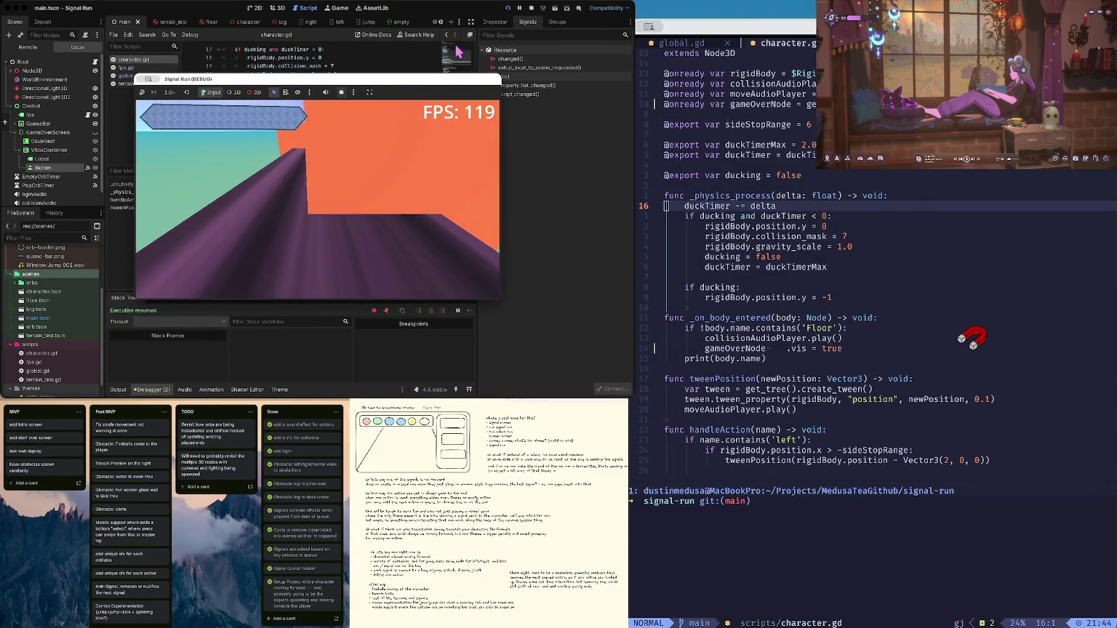
{"action": "key", "text": "super+q"}
{"action": "left_click", "coordinate": [368, 147]}
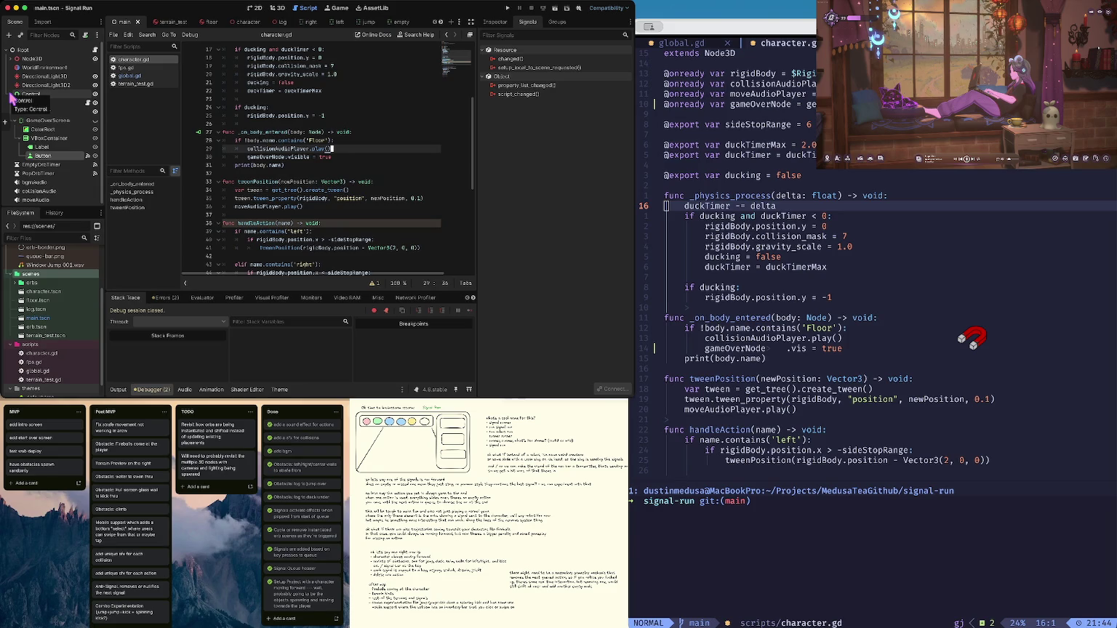
{"action": "left_click", "coordinate": [9, 94]}
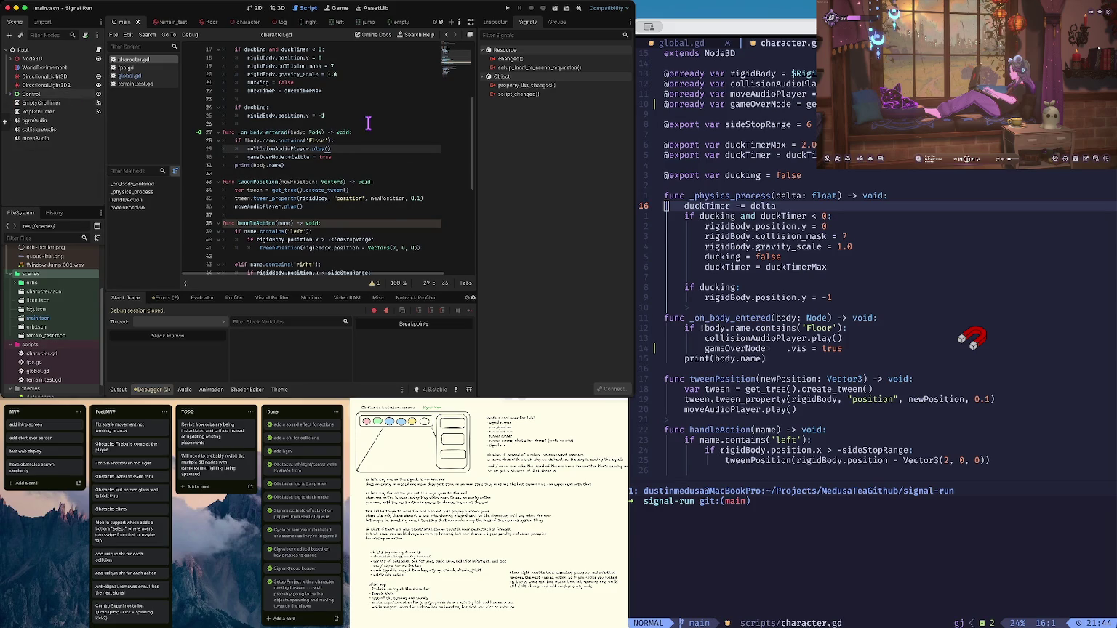
{"action": "key", "text": "super+Tab"}
Stage all changes, check status, and create the start-restart-screens branch
{"action": "key", "text": "ctrl+w"}
{"action": "type", "text": "j"}
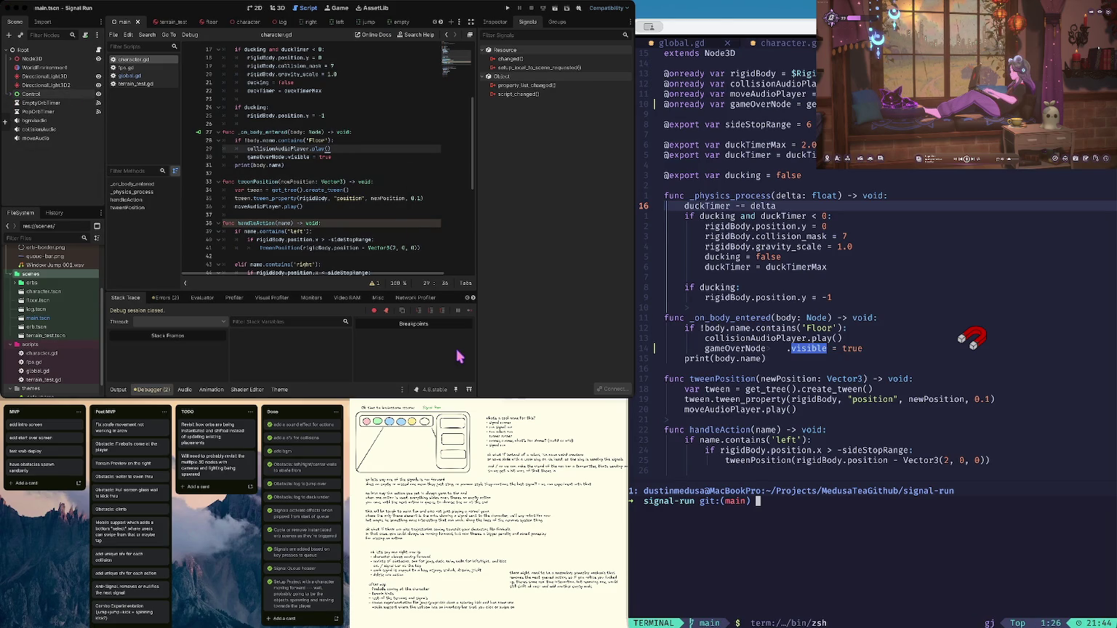
{"action": "type", "text": "a"}
{"action": "key", "text": "Return"}
{"action": "type", "text": "s"}
{"action": "key", "text": "Return"}
{"action": "type", "text": "git coc"}
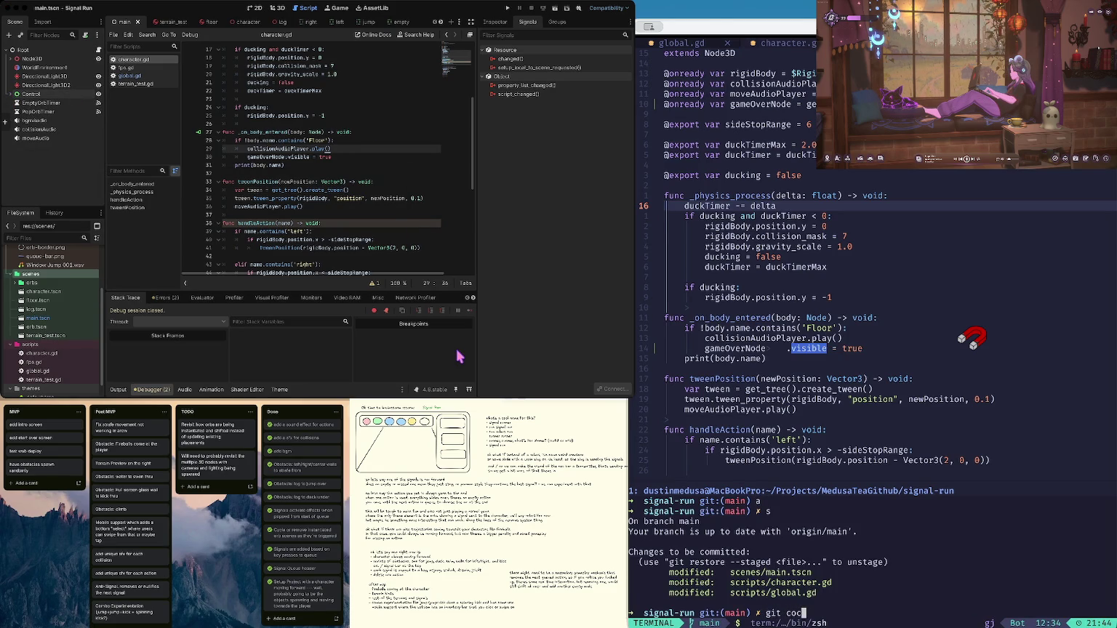
{"action": "key", "text": "Return"}
{"action": "type", "text": "co -b s"}
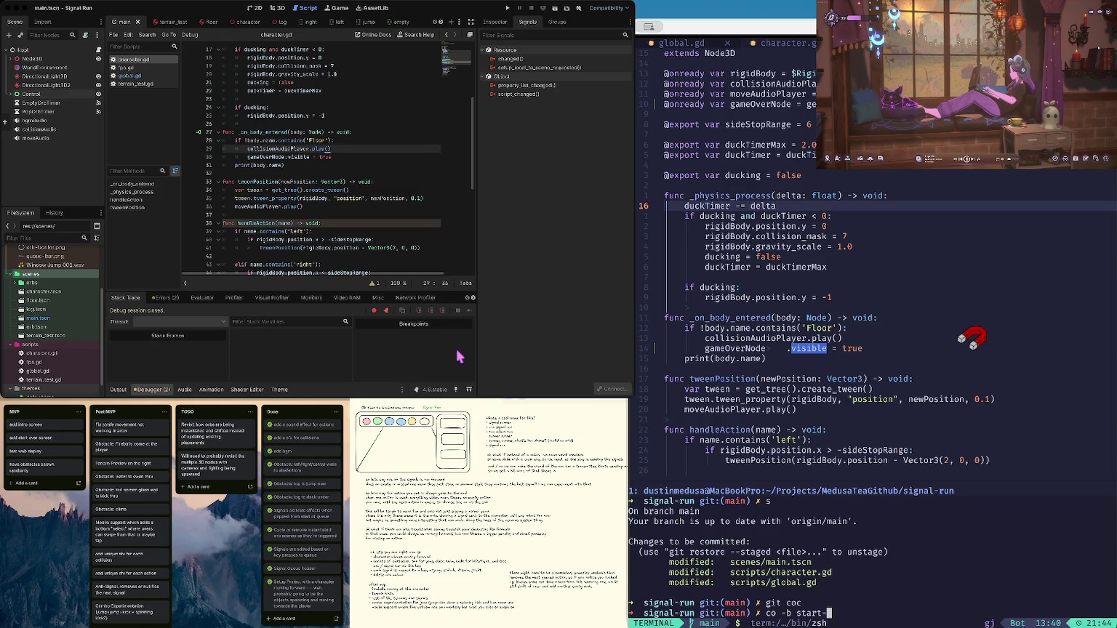
{"action": "type", "text": "tart-restart-screens"}
{"action": "key", "text": "Return"}
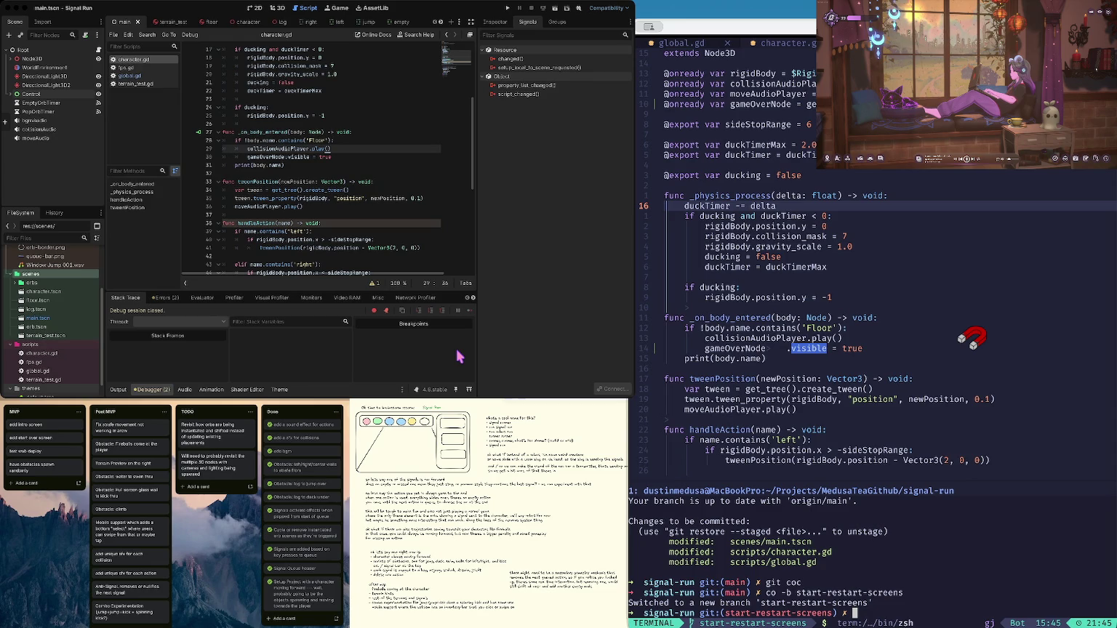
Commit as "gameover setup", push with upstream origin start-restart-screens, and clear the terminal
{"action": "type", "text": "s"}
{"action": "key", "text": "Return"}
{"action": "type", "text": "git commit -m \""}
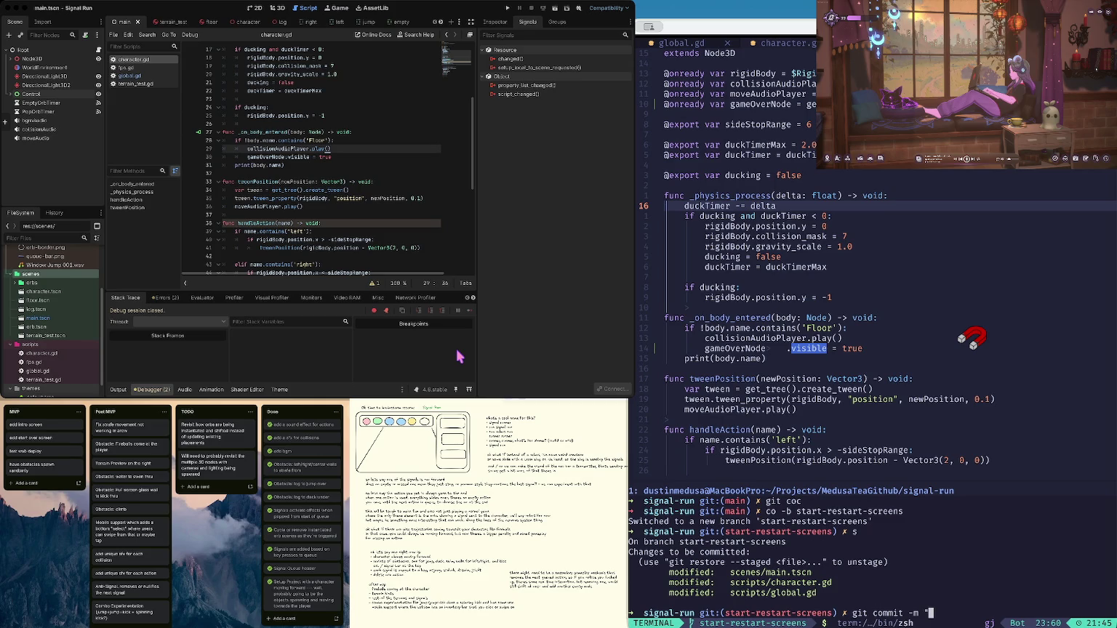
{"action": "type", "text": "gameover setup\""}
{"action": "key", "text": "Return"}
{"action": "type", "text": "git push"}
{"action": "key", "text": "Return"}
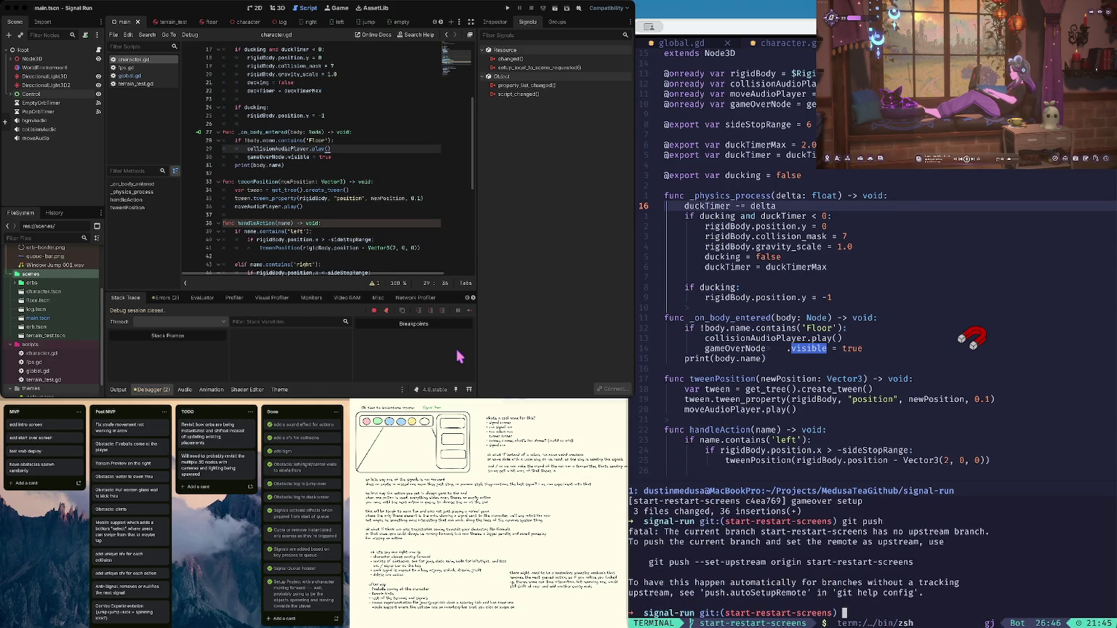
{"action": "type", "text": "git push --set-upstream origin start-restart-screens"}
{"action": "key", "text": "Return"}
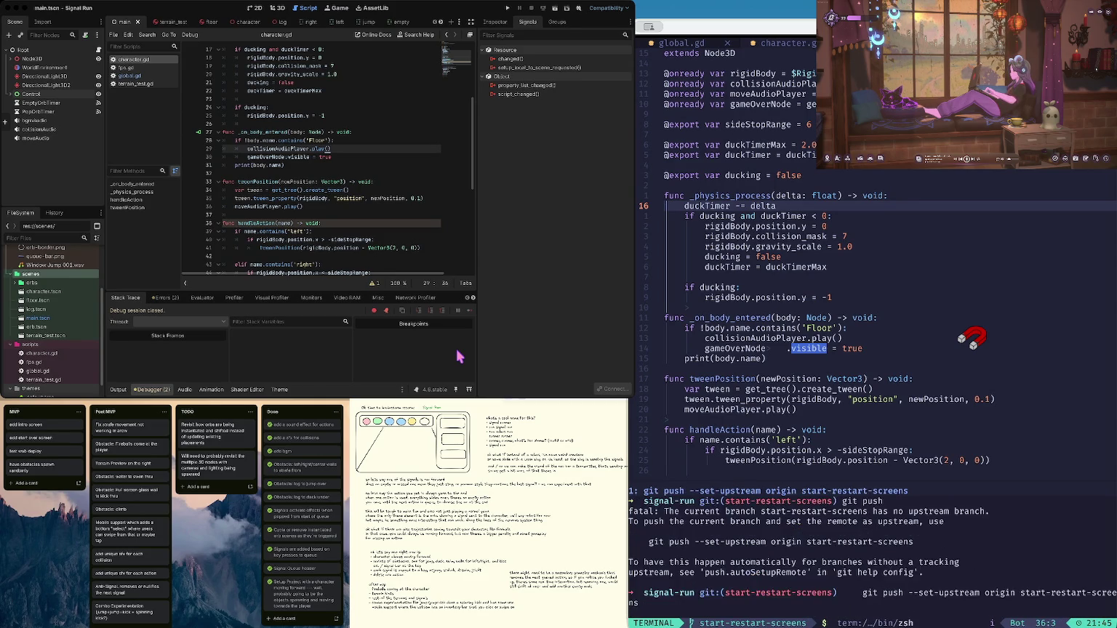
{"action": "type", "text": "cl"}
{"action": "key", "text": "ctrl+l"}
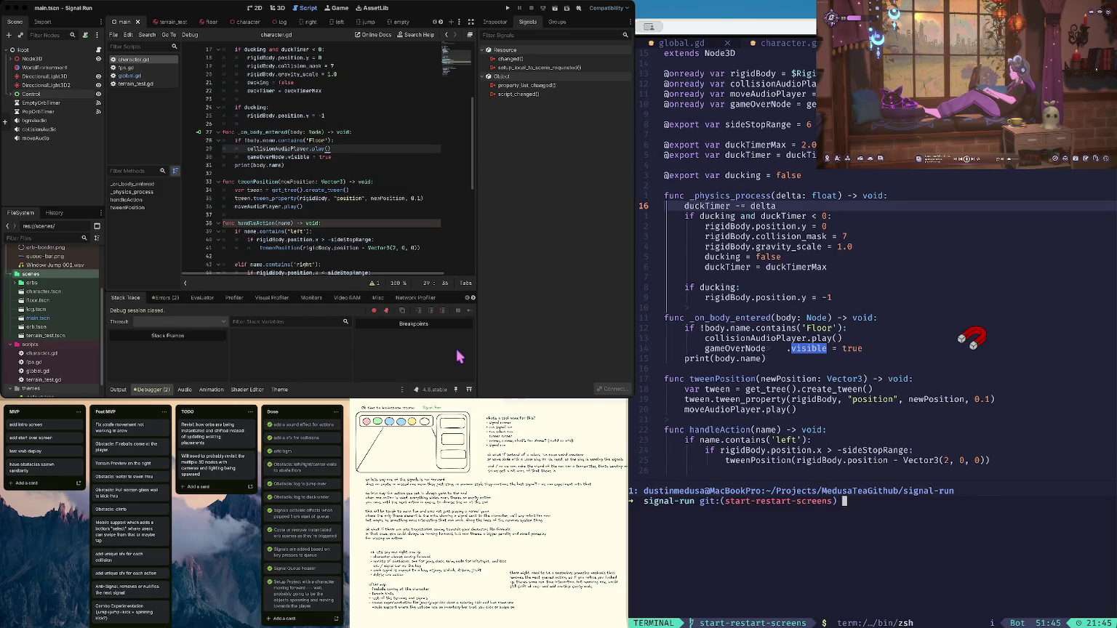
{"action": "left_click", "coordinate": [459, 356]}
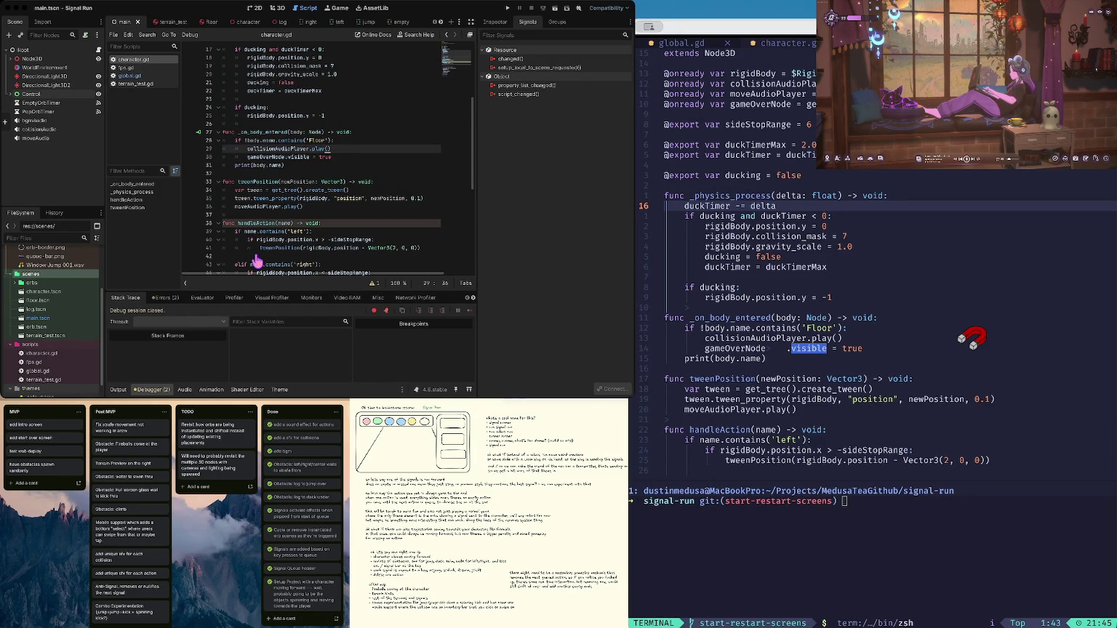
In character.gd, move print(body.name) above the Floor check and add a blank line after it
{"action": "left_click", "coordinate": [297, 182]}
{"action": "left_click", "coordinate": [321, 171]}
{"action": "key", "text": "Up"}
{"action": "key", "text": "End"}
{"action": "key", "text": "alt+Up"}
{"action": "key", "text": "alt+Up"}
{"action": "key", "text": "alt+Up"}
{"action": "key", "text": "Home"}
{"action": "key", "text": "Down"}
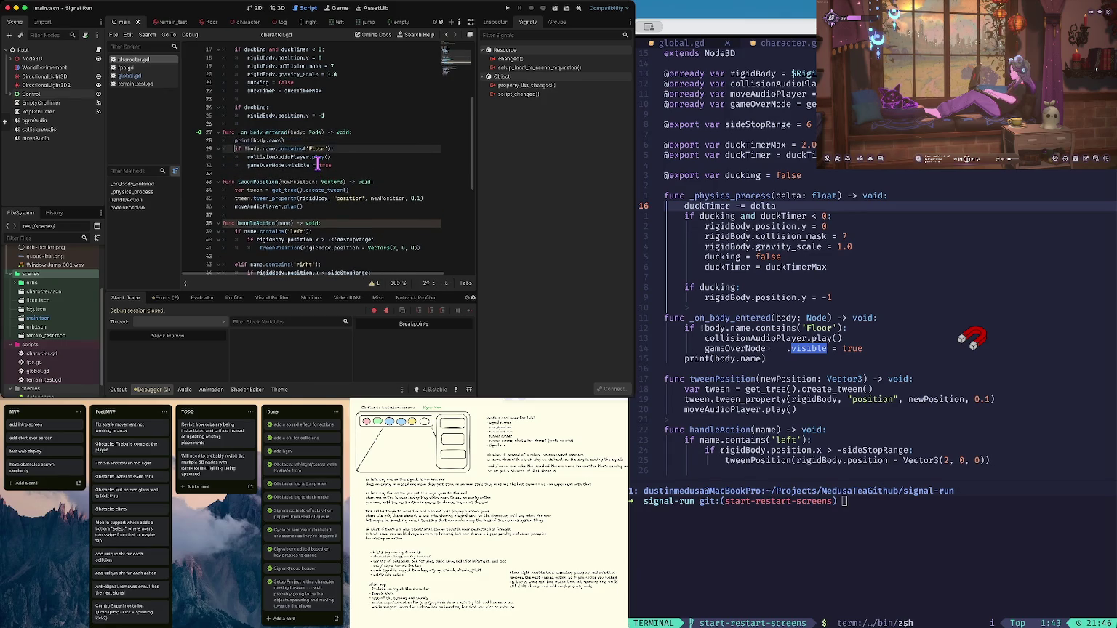
{"action": "key", "text": "Return"}
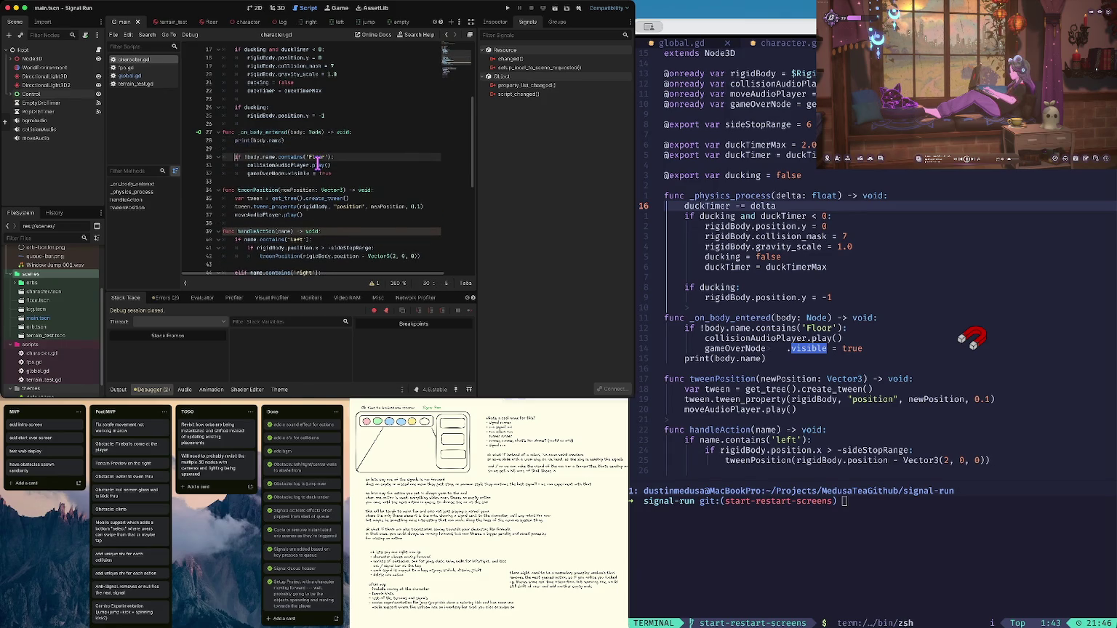
Move print(body.name) below the gameOverNode line instead, separated by a blank line above
{"action": "key", "text": "ctrl+z"}
{"action": "key", "text": "Up"}
{"action": "key", "text": "alt+Down"}
{"action": "key", "text": "alt+Down"}
{"action": "key", "text": "alt+Down"}
{"action": "key", "text": "ctrl+Right"}
{"action": "key", "text": "Home"}
{"action": "key", "text": "Return"}
{"action": "key", "text": "Up"}
Rerun the game, confirm Go Again restarts it, stop it, and return to the 3D view
{"action": "key", "text": "super+b"}
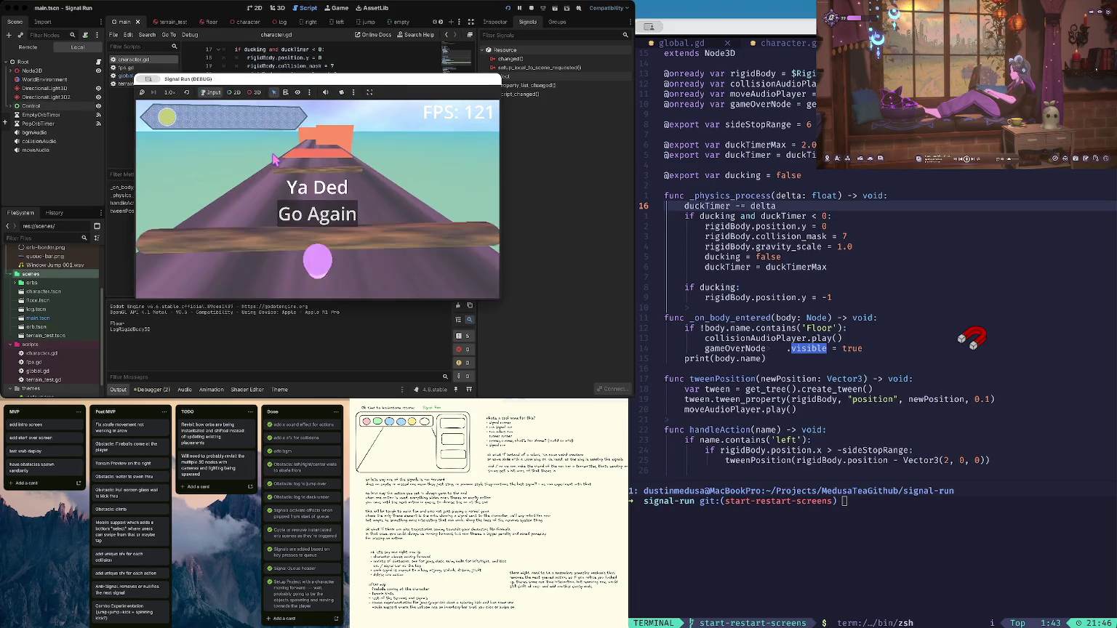
{"action": "left_click", "coordinate": [306, 220]}
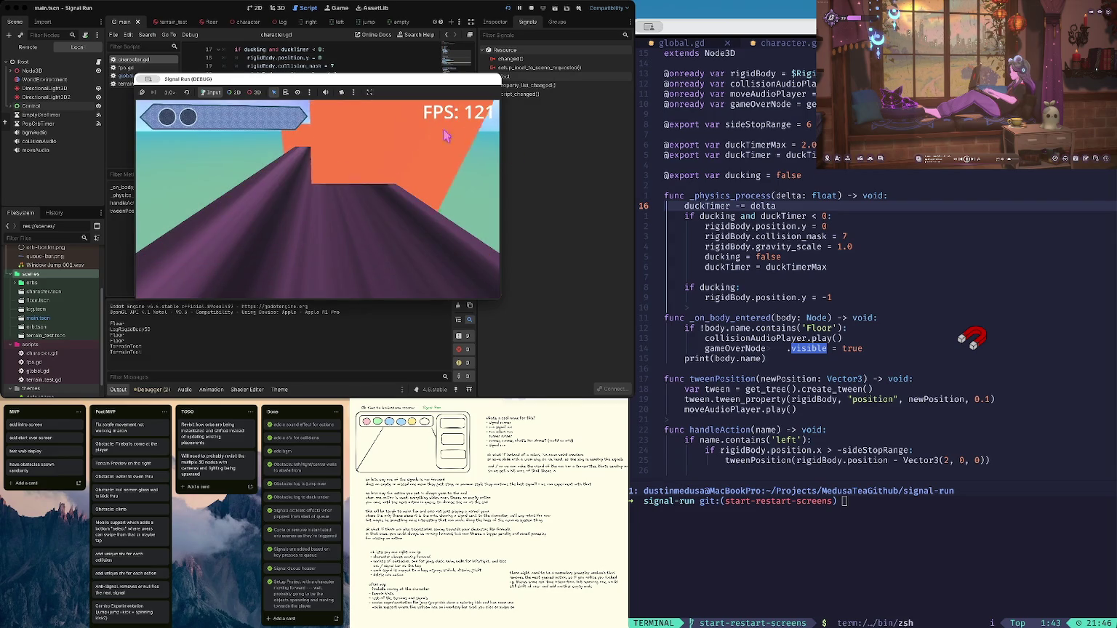
{"action": "left_click", "coordinate": [529, 7]}
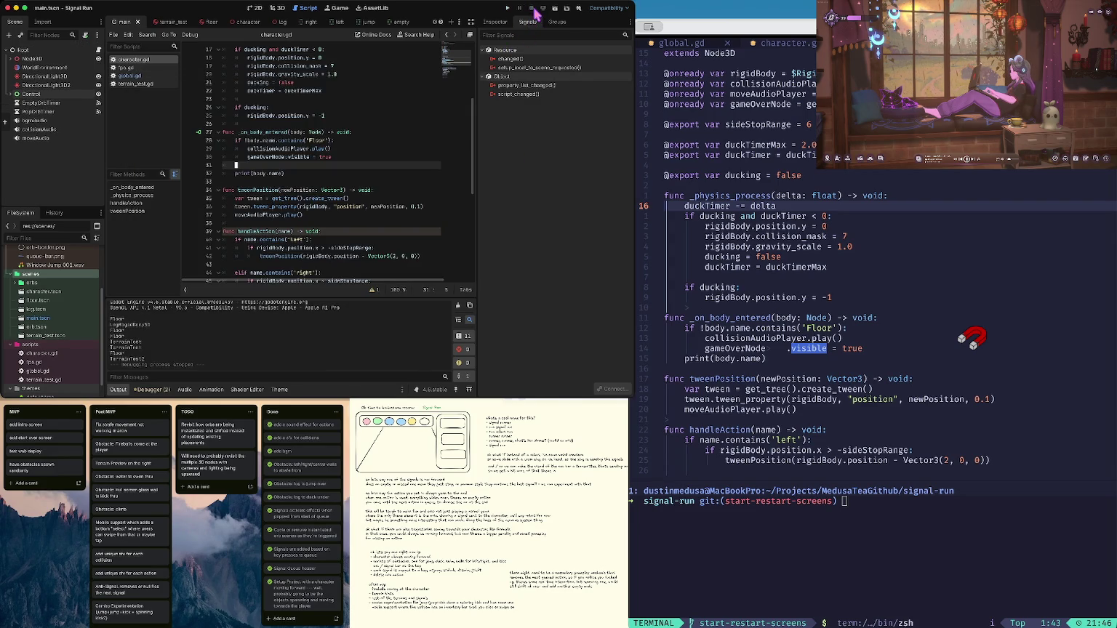
{"action": "left_click", "coordinate": [298, 90]}
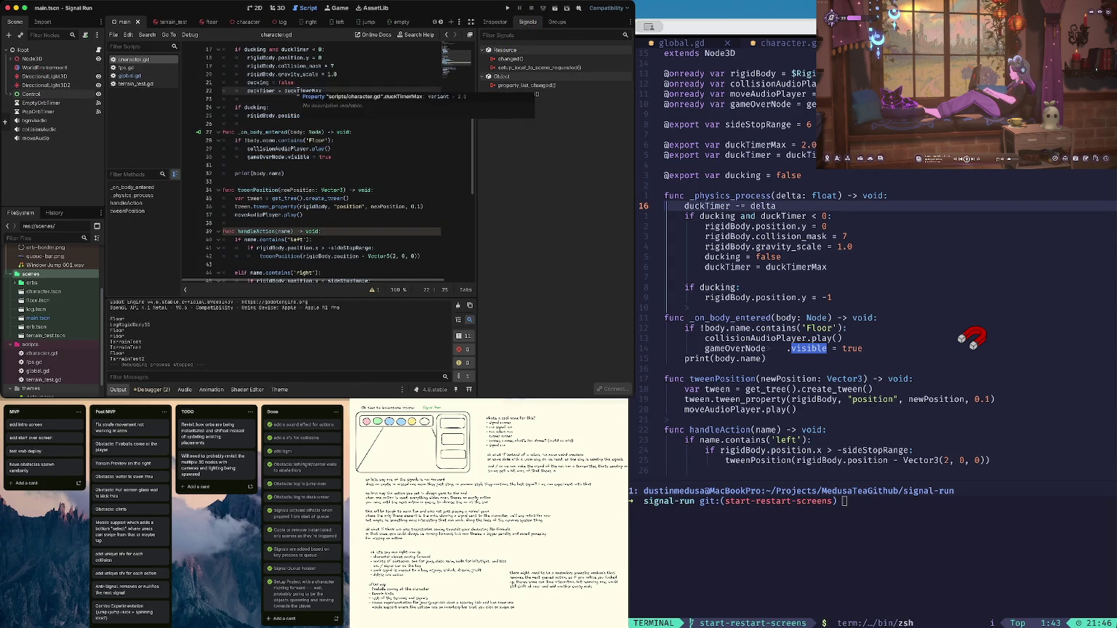
{"action": "left_click", "coordinate": [328, 180]}
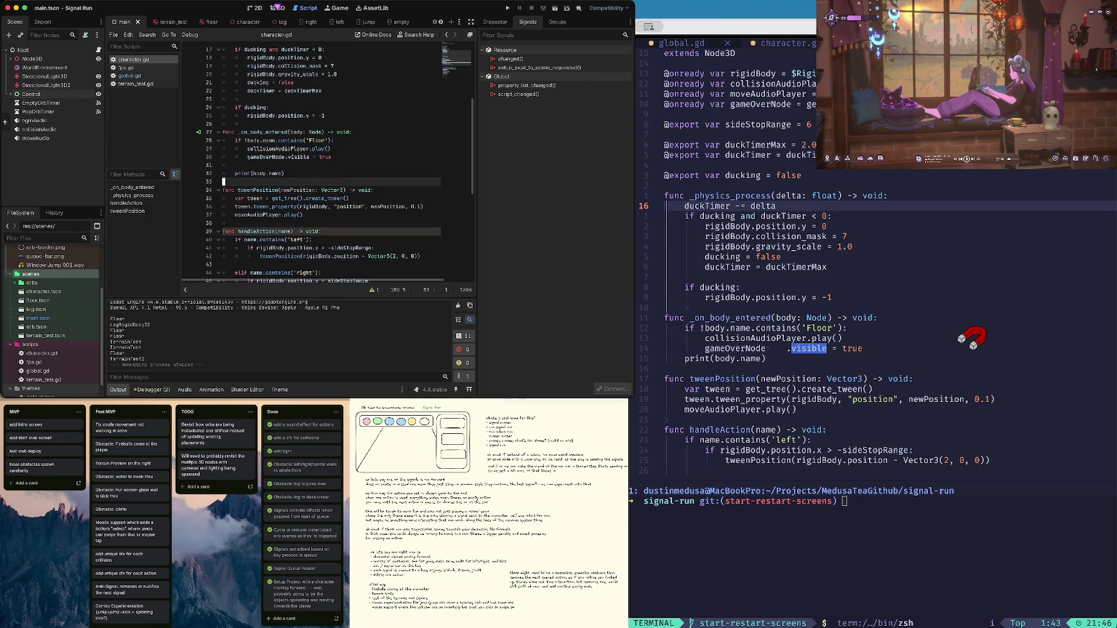
{"action": "left_click", "coordinate": [279, 7]}
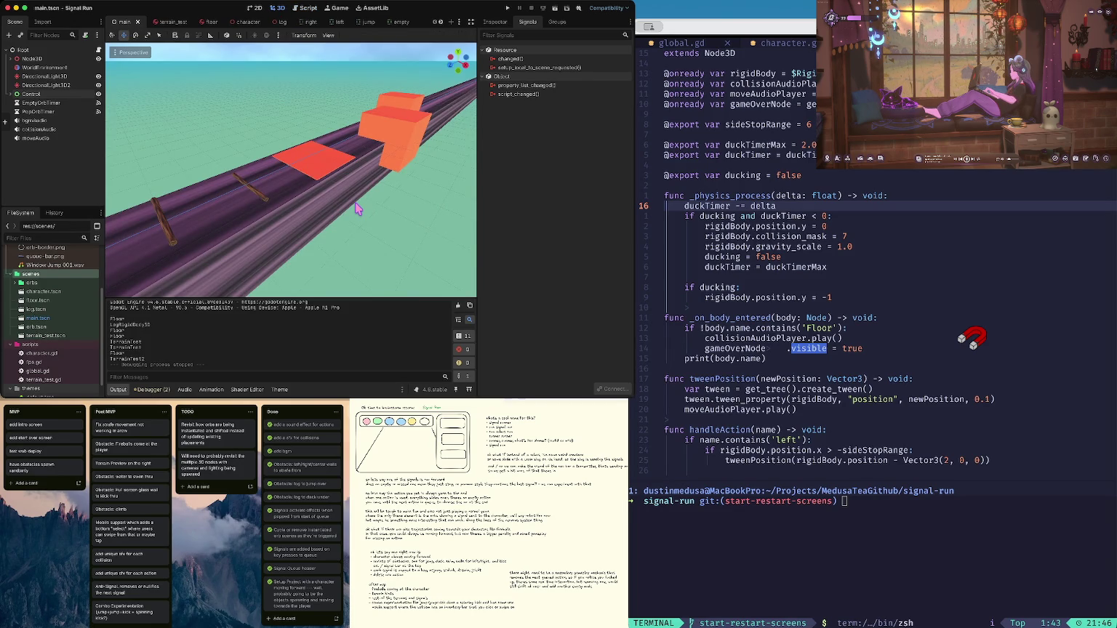
Run the game, stop it, rerun it, and pause it once the floor is hit
{"action": "key", "text": "super+b"}
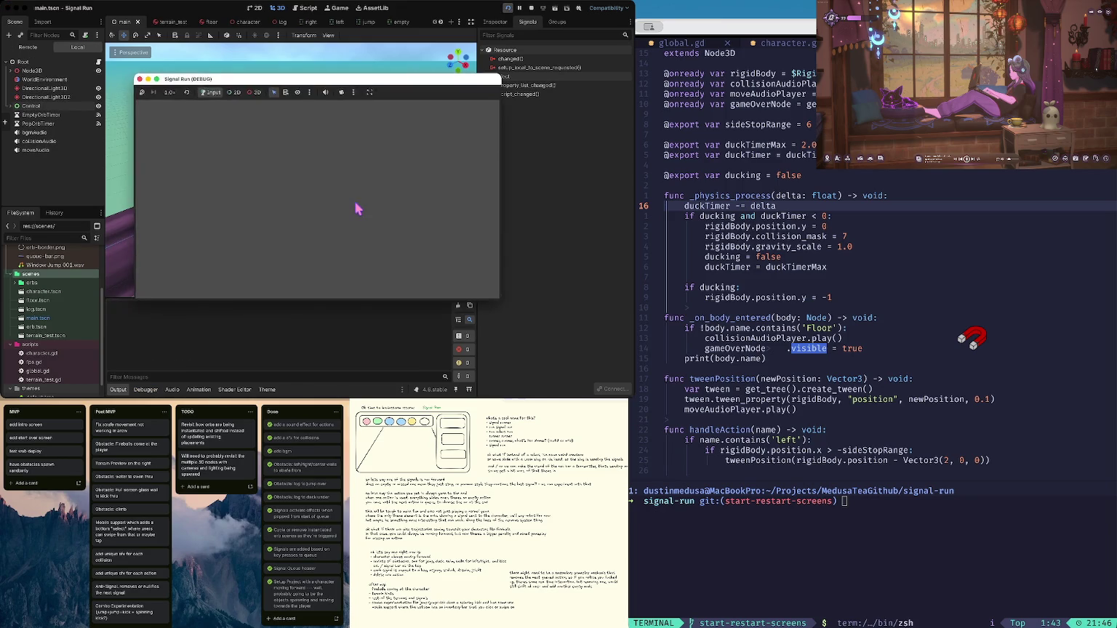
{"action": "left_click", "coordinate": [531, 7]}
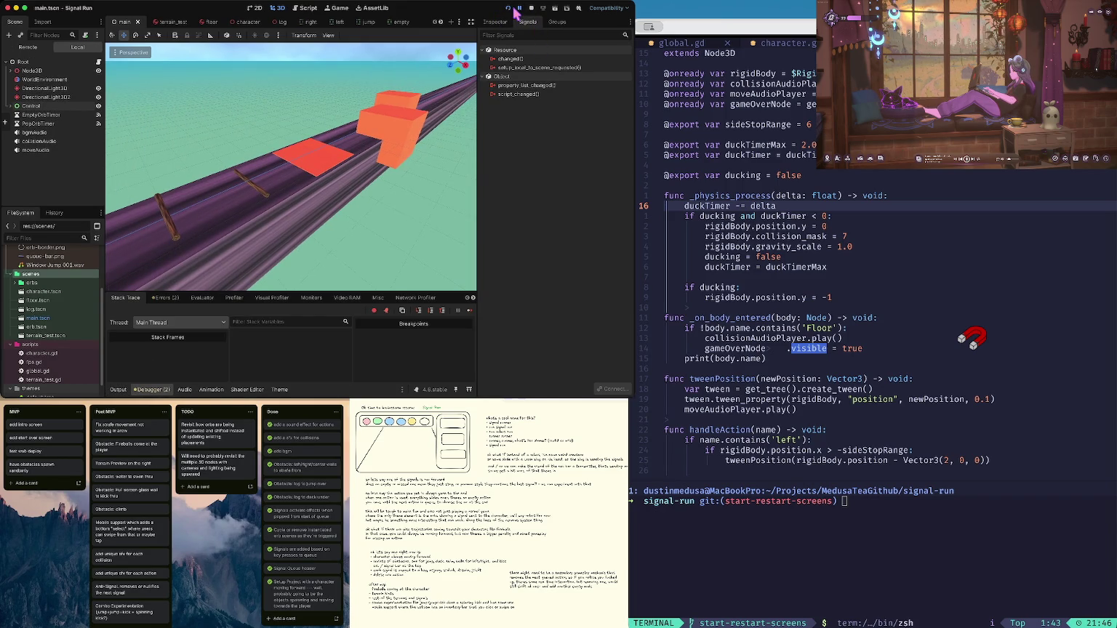
{"action": "left_click", "coordinate": [509, 8]}
{"action": "left_click", "coordinate": [508, 8]}
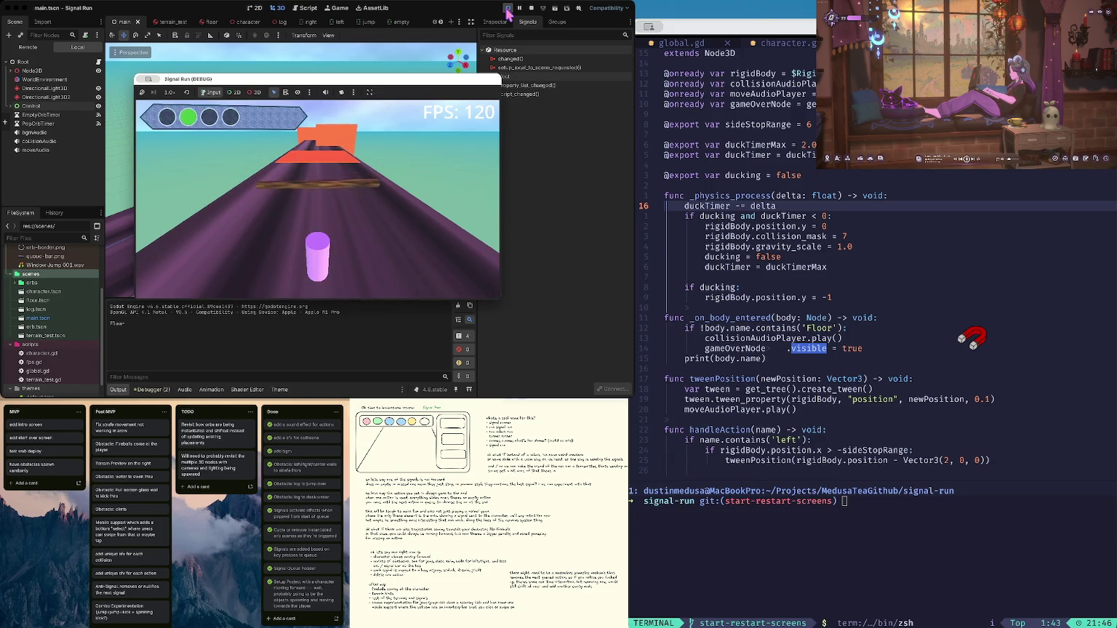
{"action": "left_click", "coordinate": [519, 8]}
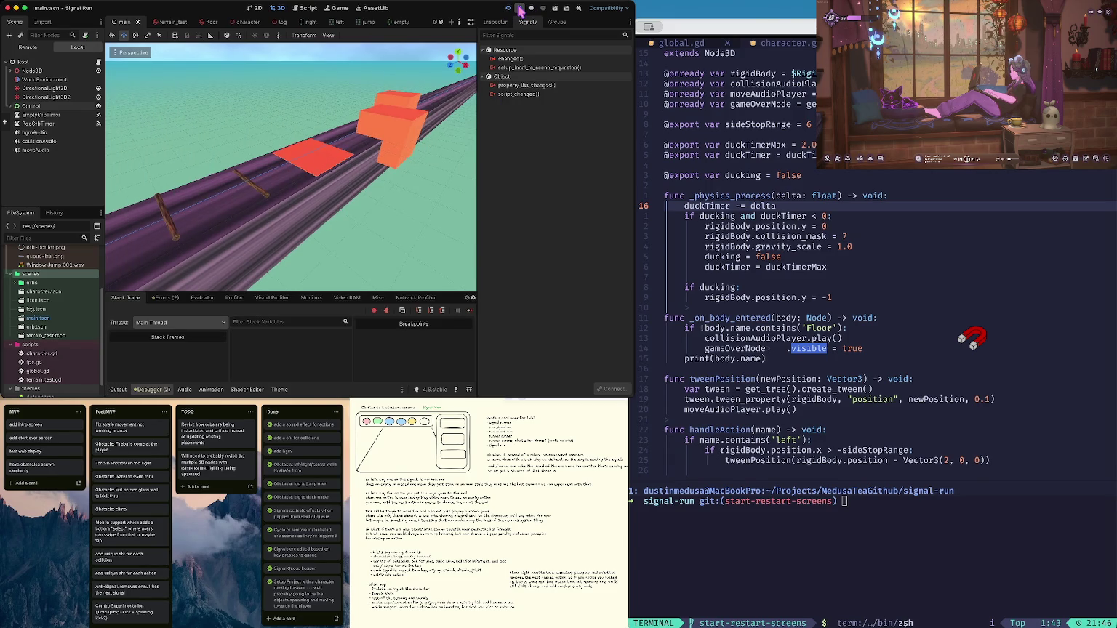
Bring the Signal Run (DEBUG) window to the front and move it to the lower left
{"action": "key", "text": "ctrl+Down"}
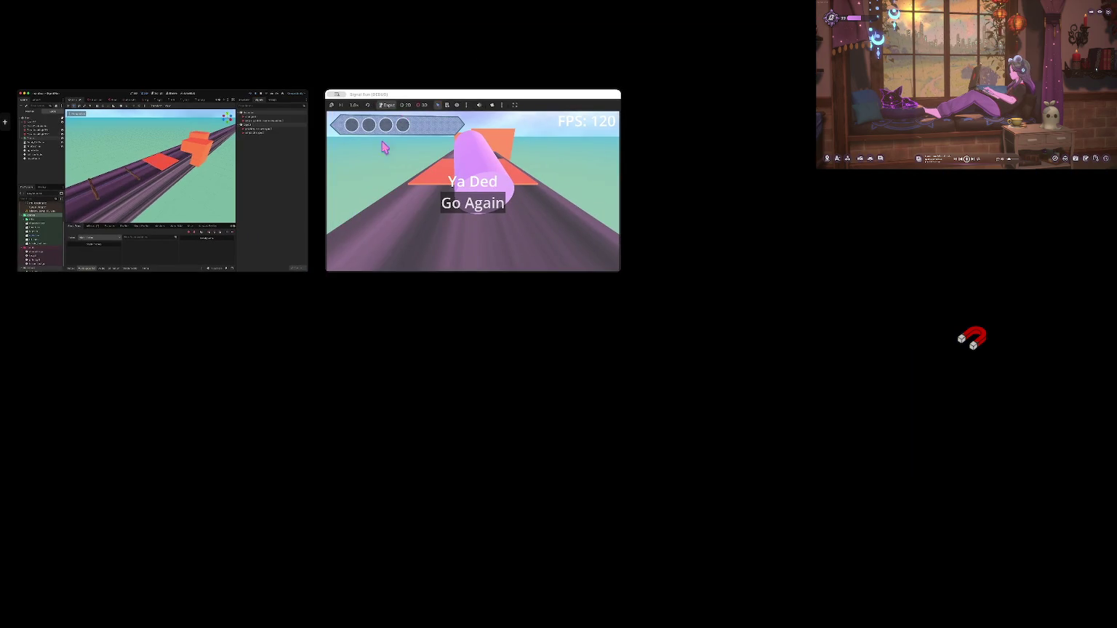
{"action": "left_click", "coordinate": [391, 133]}
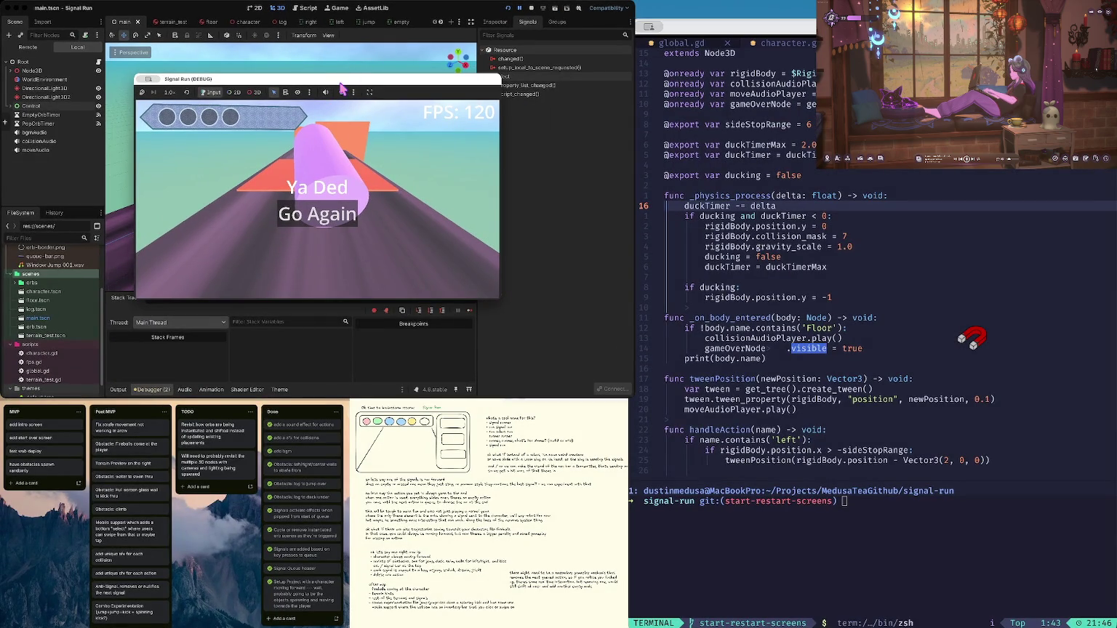
{"action": "mouse_move", "coordinate": [342, 86]}
{"action": "left_mouse_down"}
{"action": "mouse_move", "coordinate": [221, 215]}
{"action": "mouse_move", "coordinate": [212, 177]}
{"action": "left_mouse_up"}
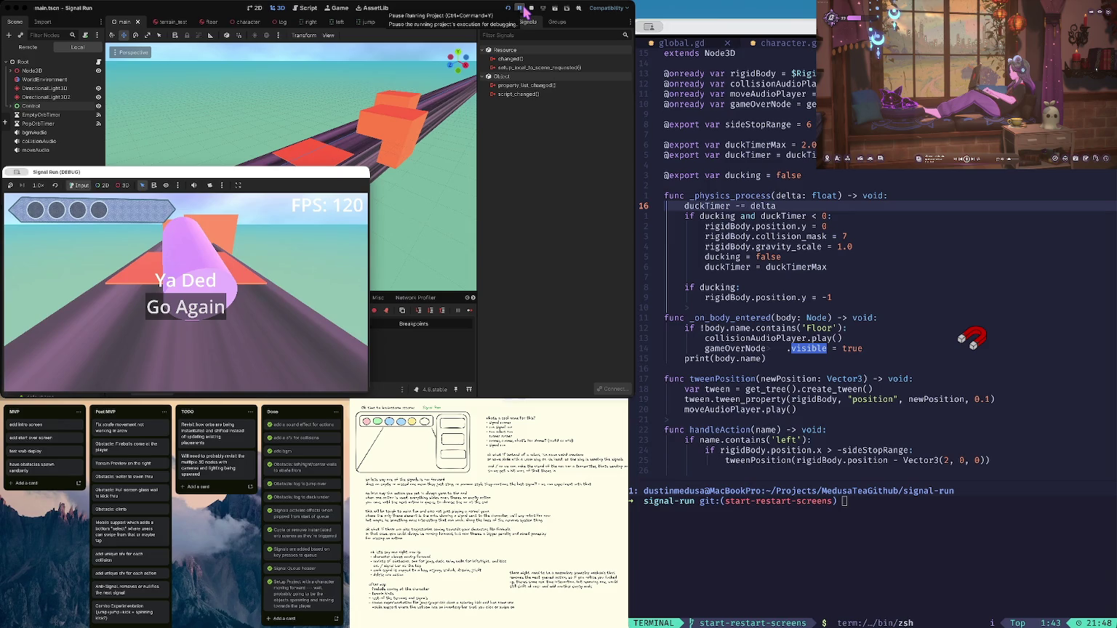
Unpause and stop the running Signal Run game, closing the debug session
{"action": "left_click", "coordinate": [531, 8]}
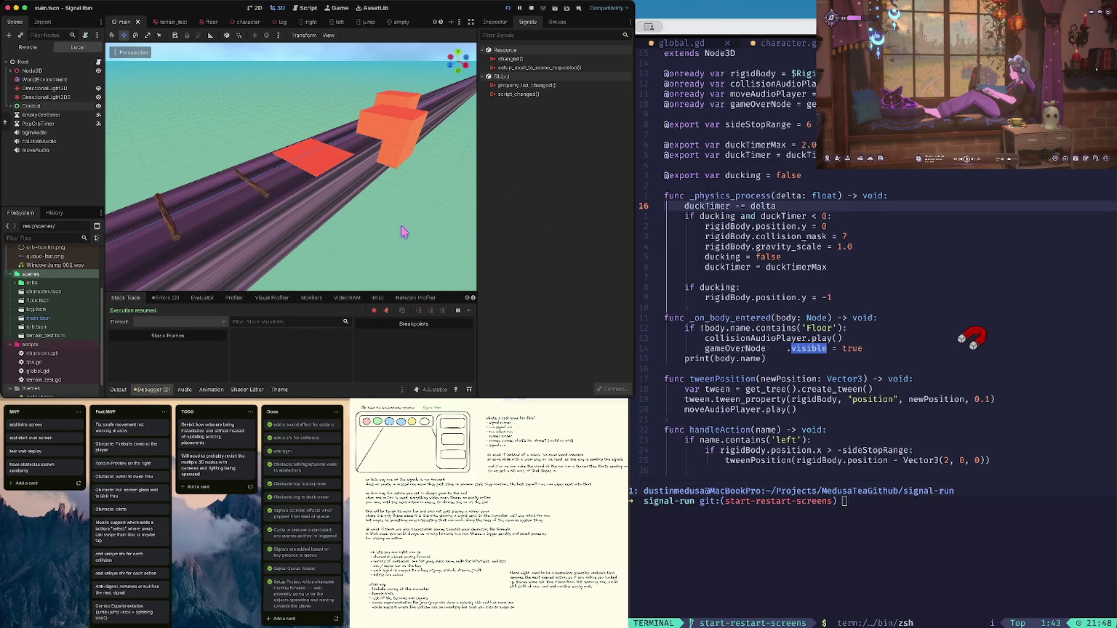
{"action": "left_click", "coordinate": [532, 9]}
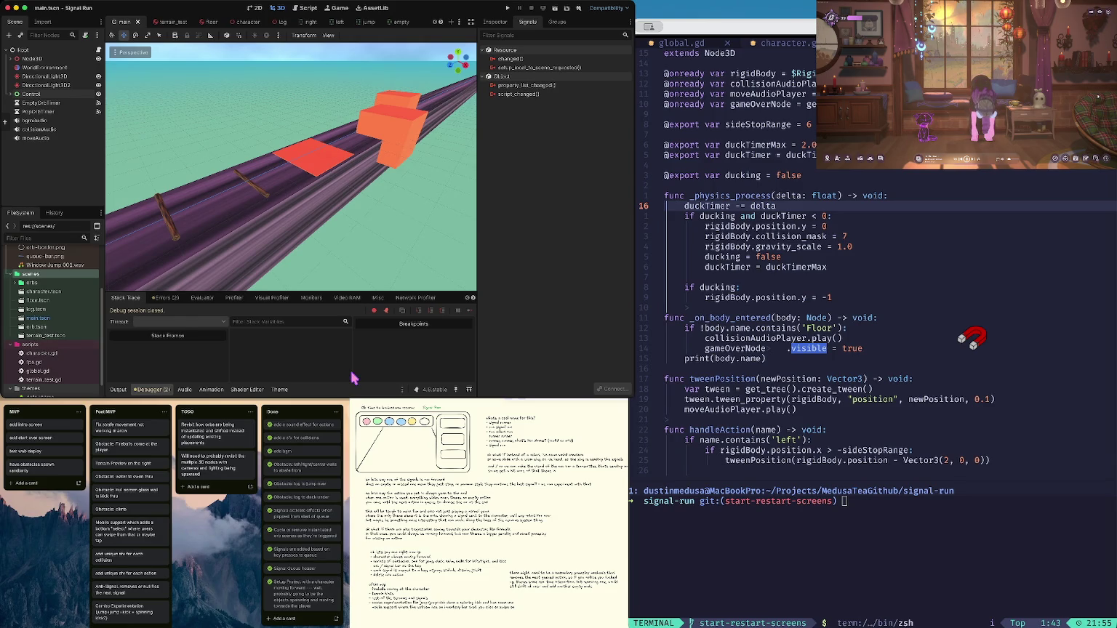
Playtest the game, click Go Again on the Ya Ded screen to restart, then stop
{"action": "key", "text": "super+b"}
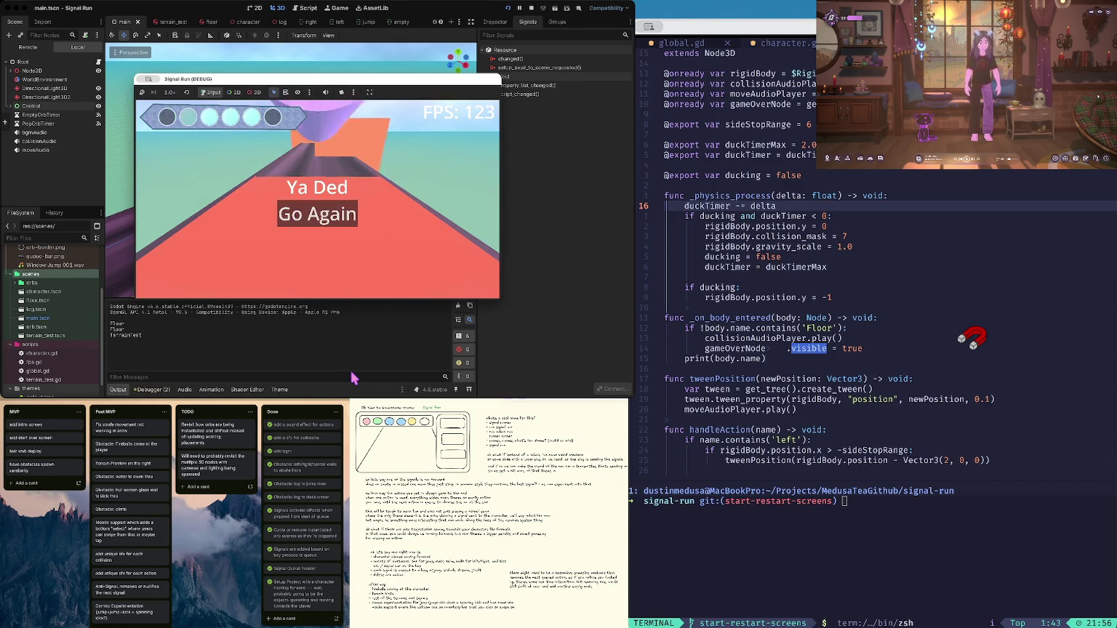
{"action": "left_click", "coordinate": [337, 214]}
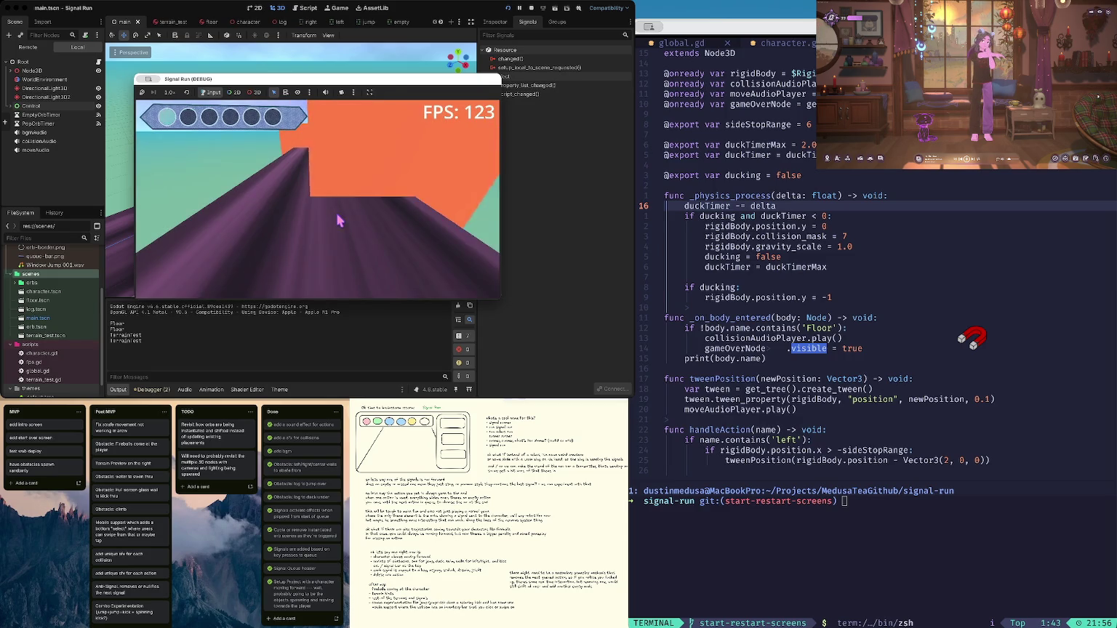
{"action": "left_click", "coordinate": [532, 8]}
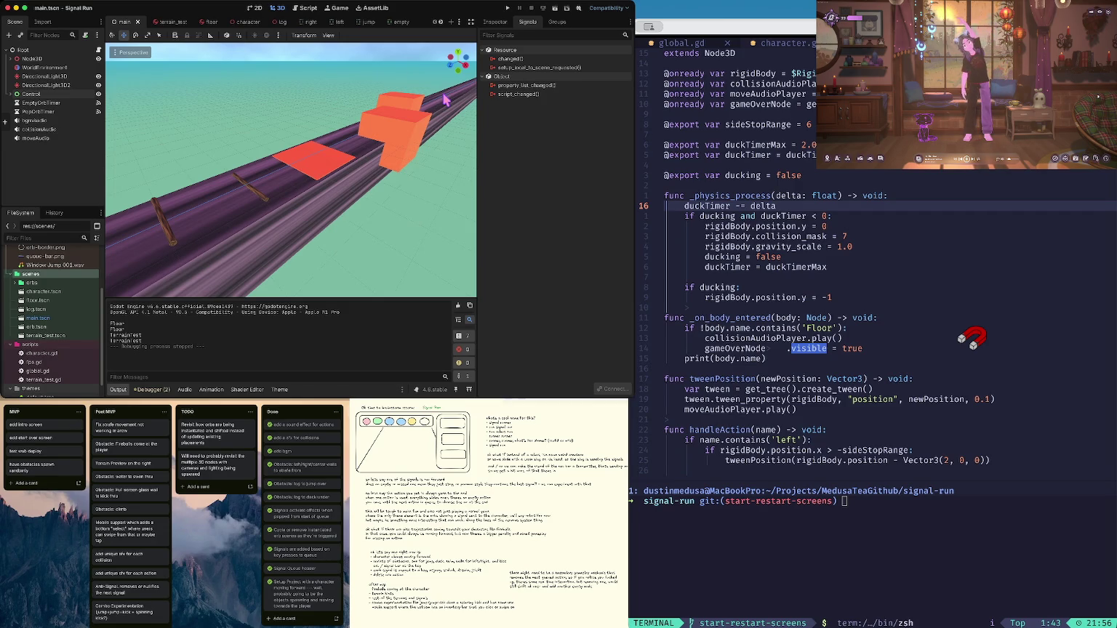
Scroll the 3D viewport to see the purple track and orange obstacles from higher up
{"action": "scroll", "coordinate": [427, 120], "scroll_direction": "left", "scroll_amount": 5}
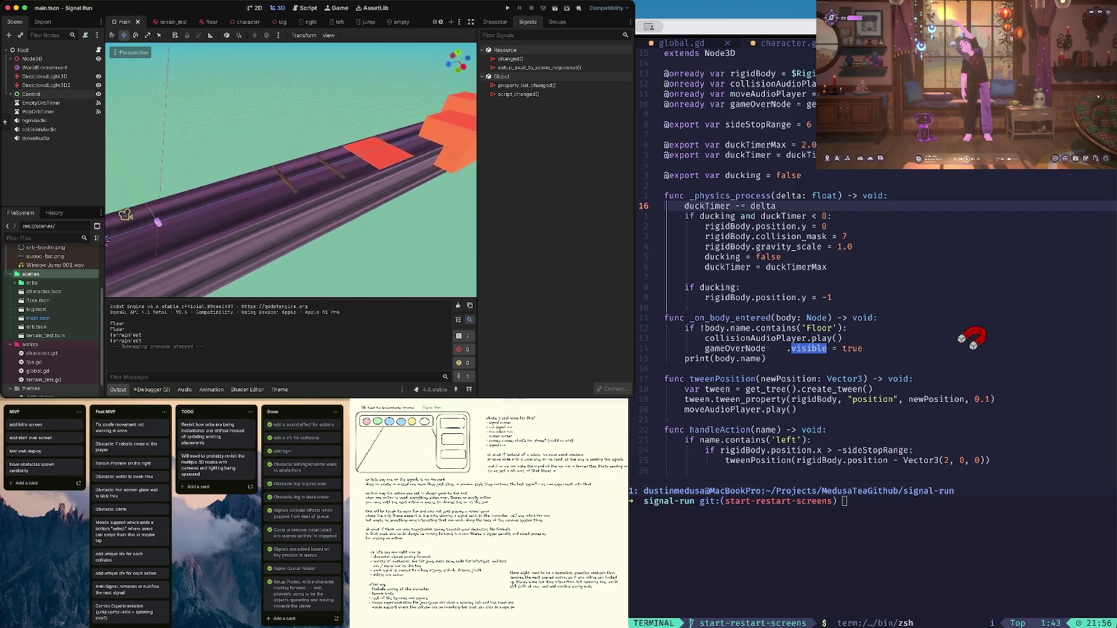
{"action": "scroll", "coordinate": [291, 170], "scroll_direction": "left", "scroll_amount": 10}
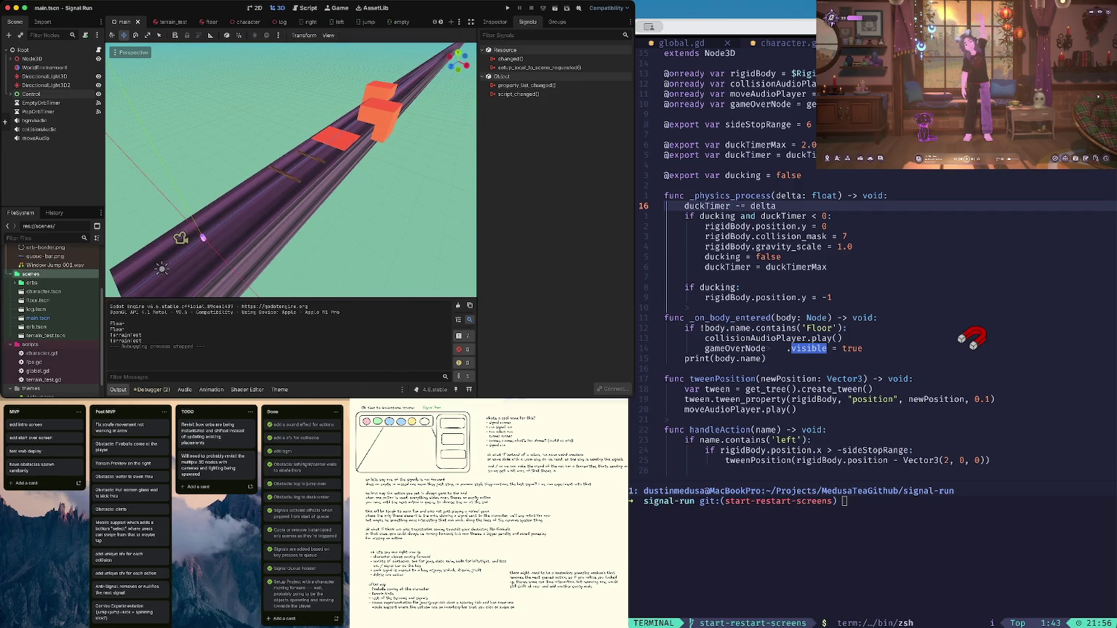
{"action": "scroll", "coordinate": [291, 170], "scroll_direction": "left", "scroll_amount": 3}
{"action": "scroll", "coordinate": [428, 122], "scroll_direction": "left", "scroll_amount": 2}
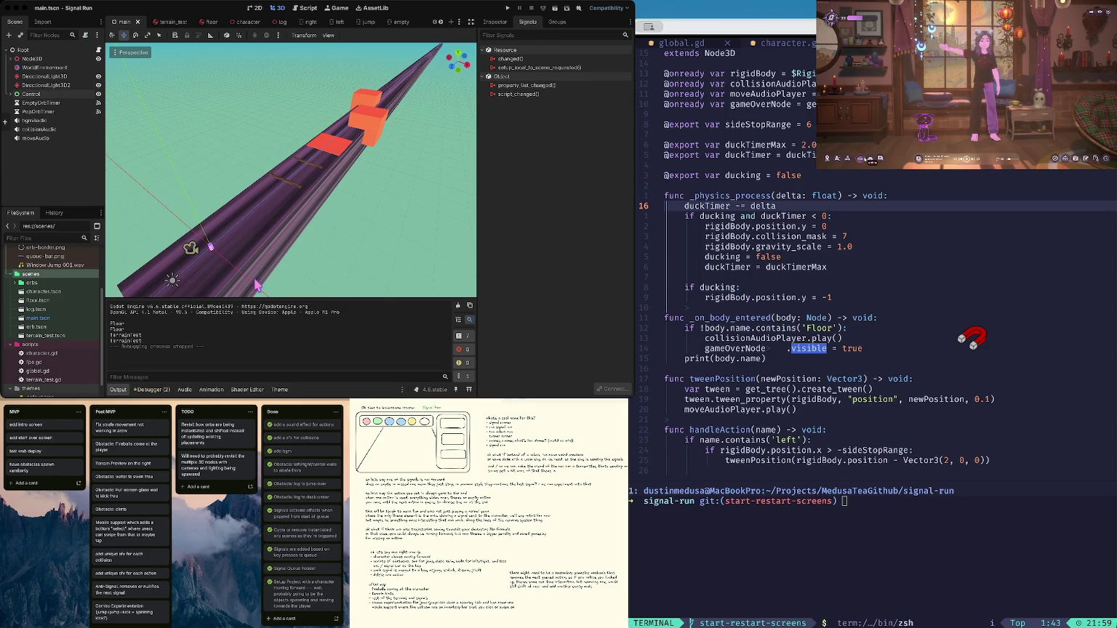
{"action": "left_click", "coordinate": [869, 159]}
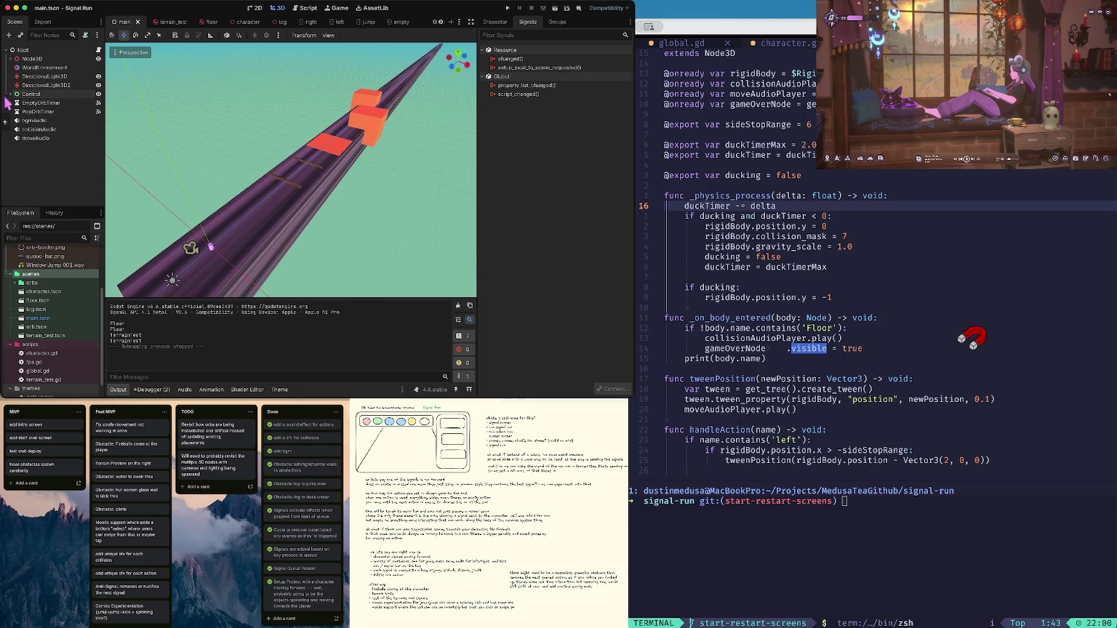
Expand Node3D, Control and GameOverScreen, then select GameOverScreen, its Button and VBoxContainer
{"action": "left_click", "coordinate": [10, 59]}
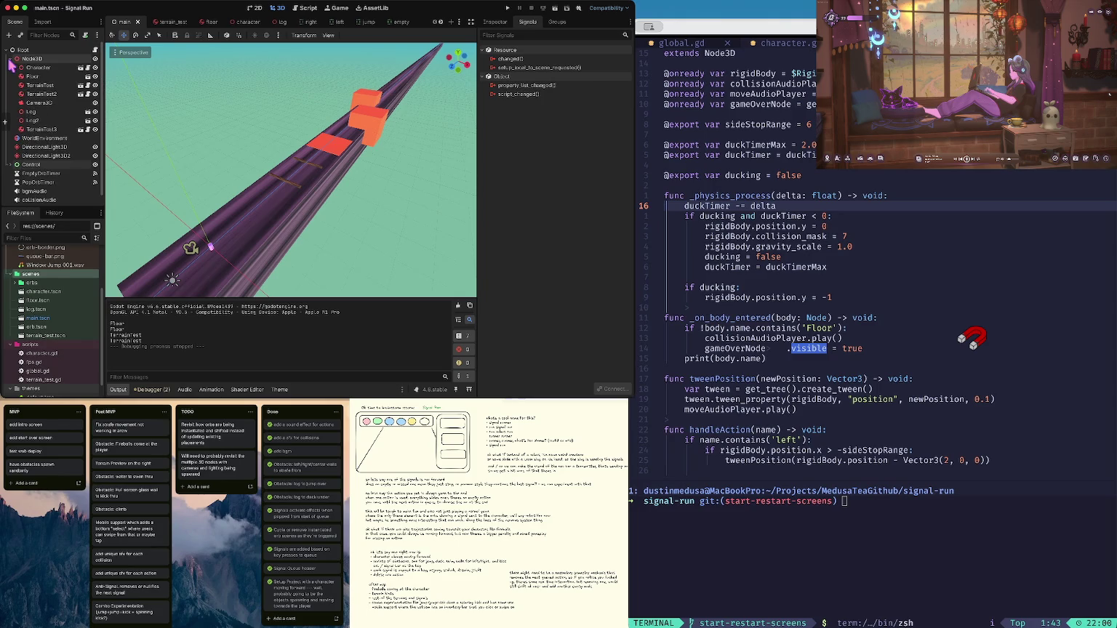
{"action": "left_click", "coordinate": [9, 164]}
{"action": "scroll", "coordinate": [29, 145], "scroll_direction": "down", "scroll_amount": 3}
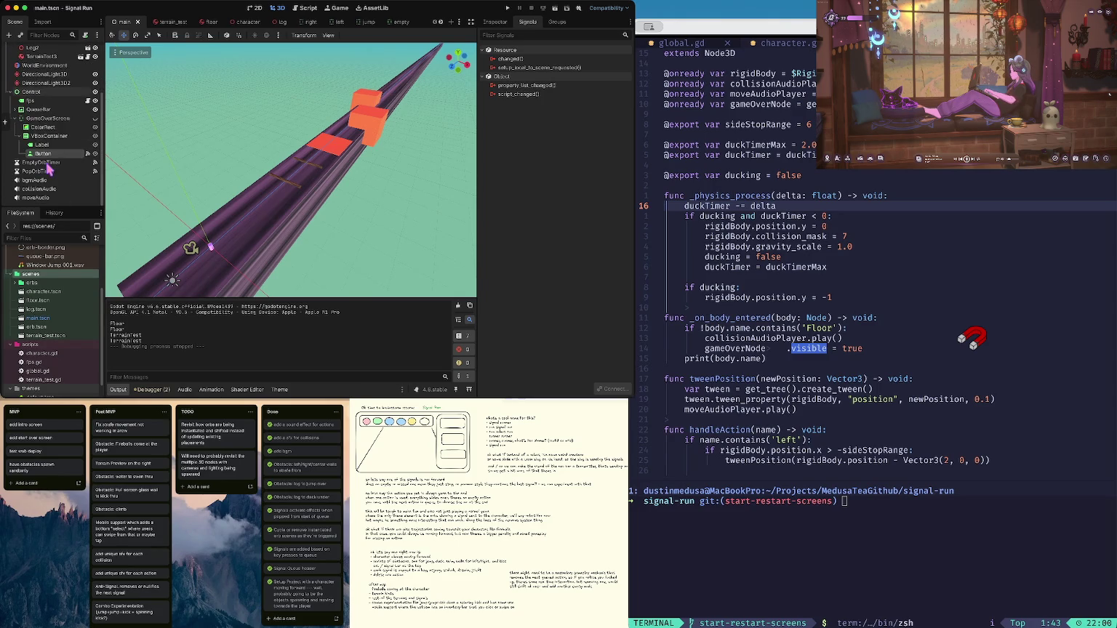
{"action": "left_click", "coordinate": [15, 117]}
{"action": "left_click", "coordinate": [15, 118]}
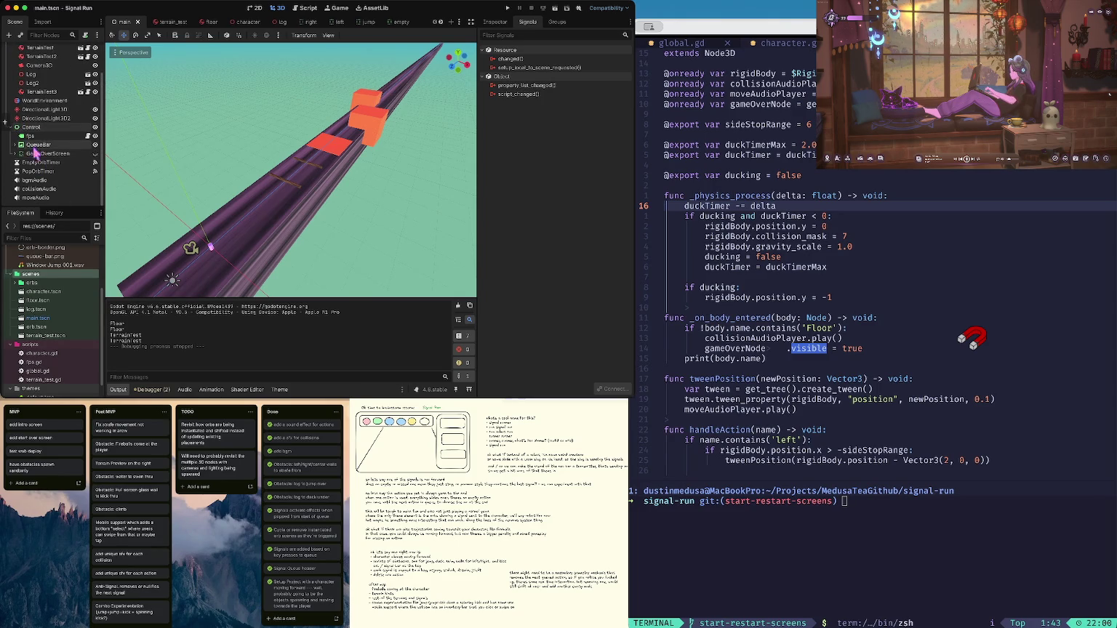
{"action": "left_click", "coordinate": [38, 154]}
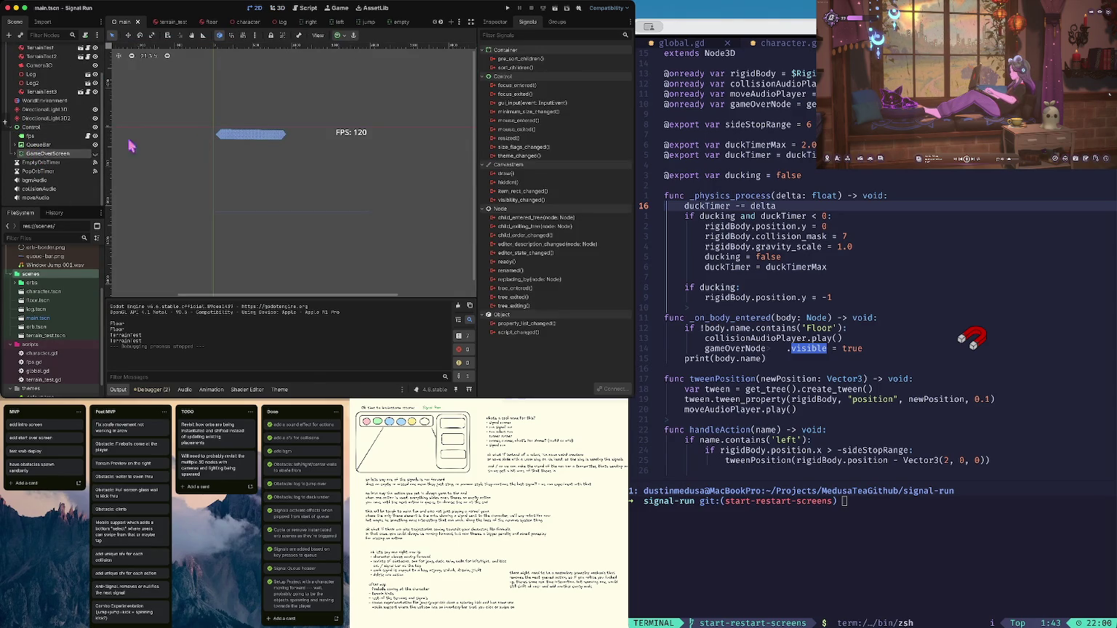
{"action": "left_click", "coordinate": [15, 153]}
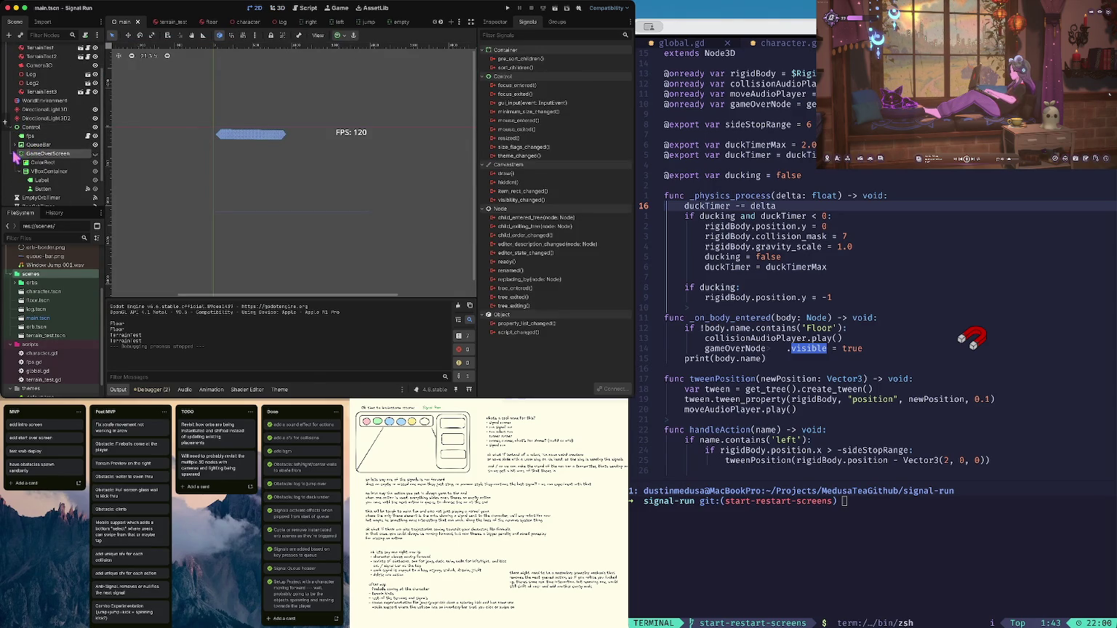
{"action": "left_click", "coordinate": [45, 188]}
{"action": "left_click", "coordinate": [54, 172]}
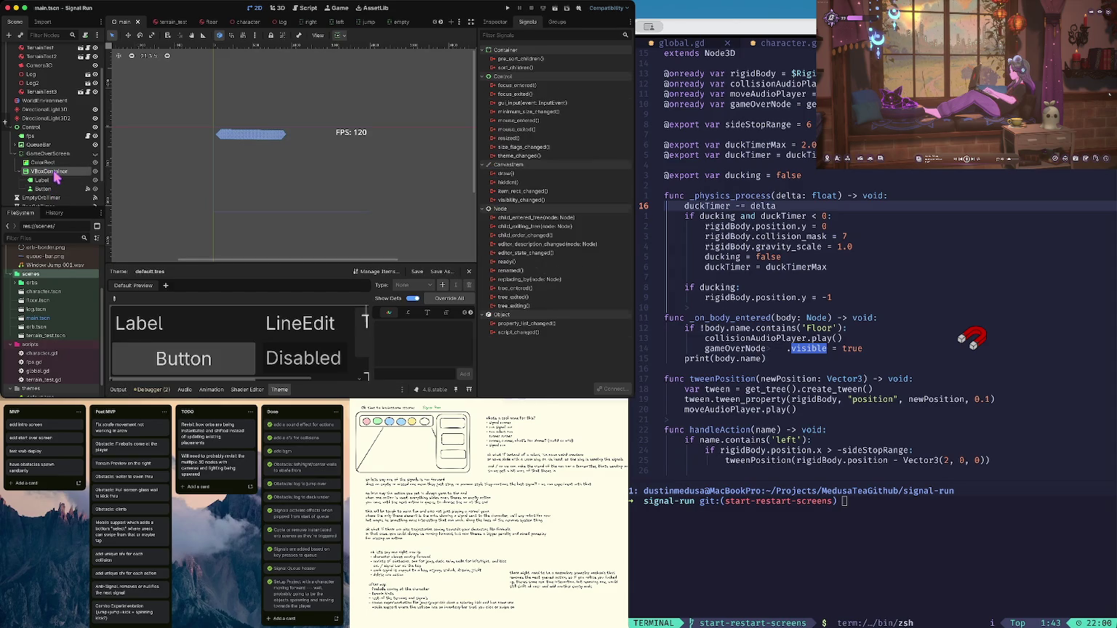